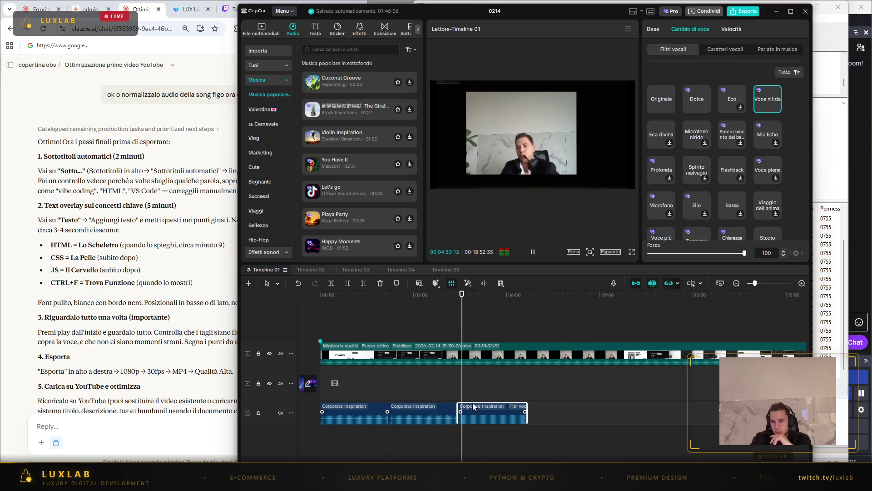
- Apply Riduci rumore (noise reduction) to the first Corporate Inspiration music clip
{"action": "left_click", "coordinate": [350, 410]}
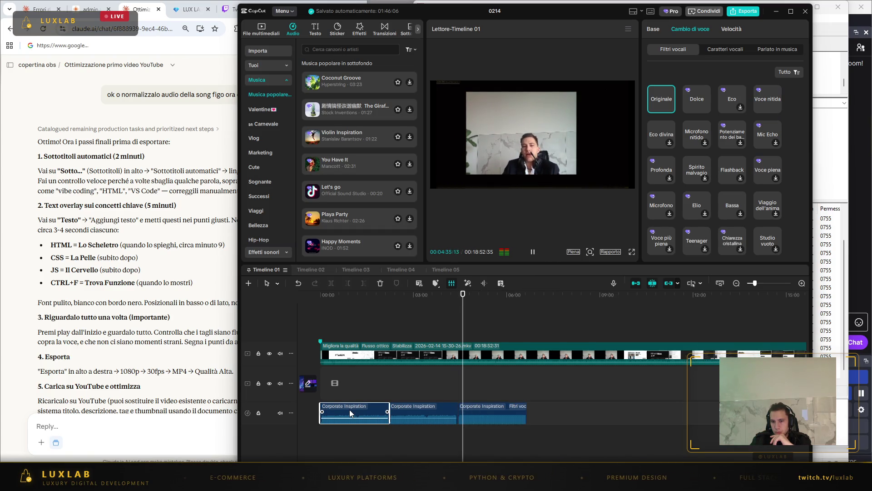
{"action": "right_click", "coordinate": [350, 409]}
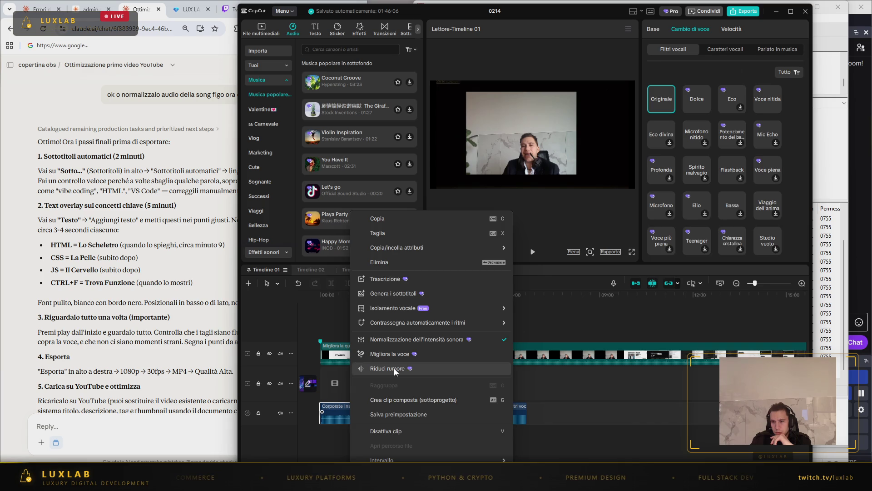
{"action": "left_click", "coordinate": [394, 367]}
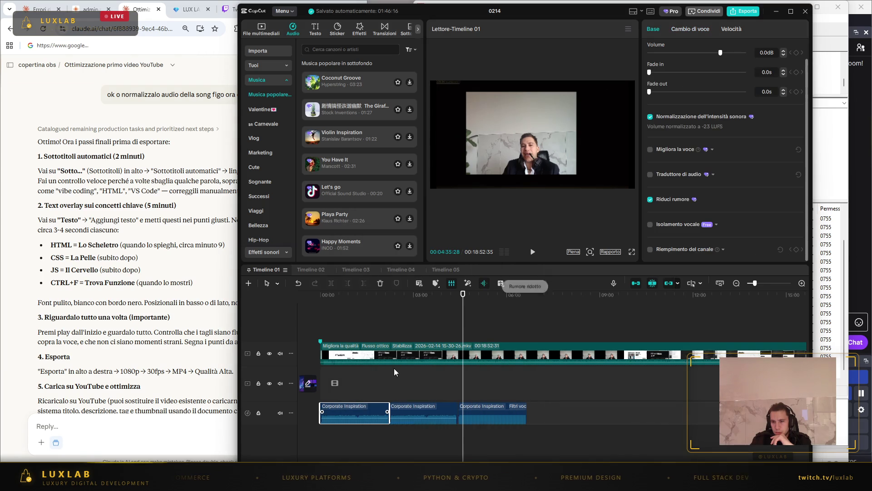
- Deselect the clip and preview playback from around the 29-second mark
{"action": "left_click", "coordinate": [356, 322]}
{"action": "left_click", "coordinate": [336, 322]}
{"action": "key", "text": "space"}
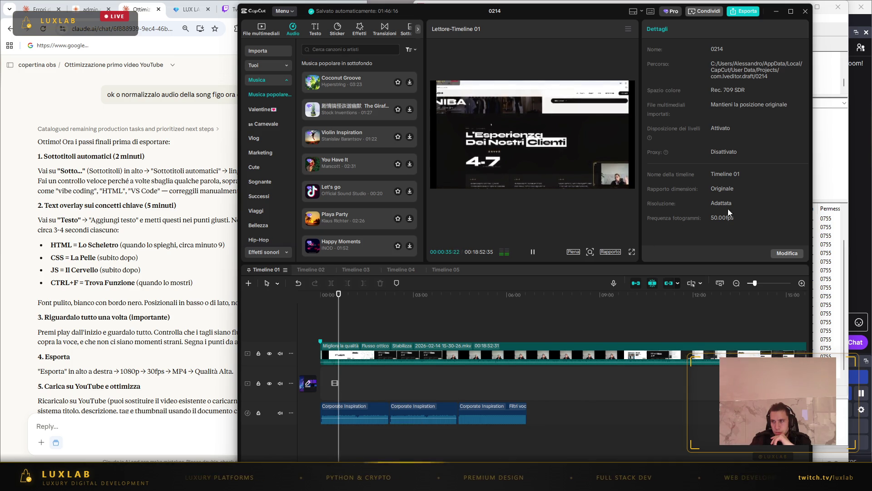
- Save the project settings, resume the preview, and bring up the second music clip's options
{"action": "left_click", "coordinate": [785, 255]}
{"action": "left_click", "coordinate": [462, 369]}
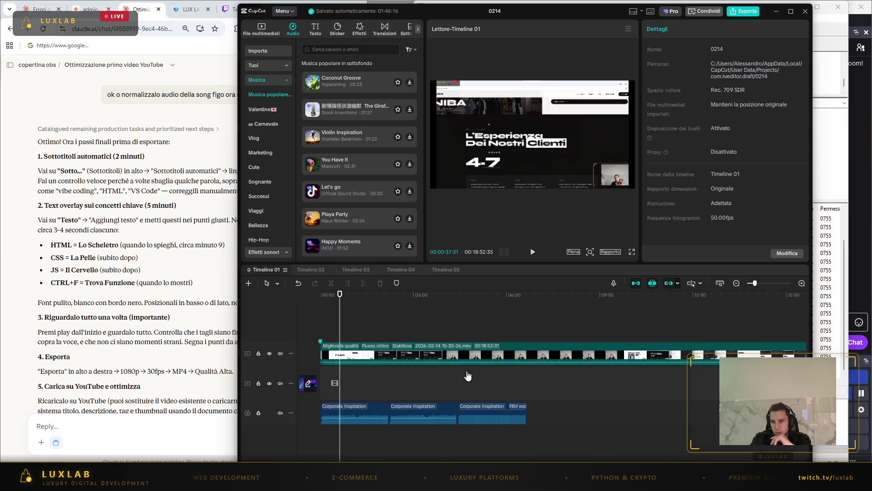
{"action": "left_click", "coordinate": [533, 253]}
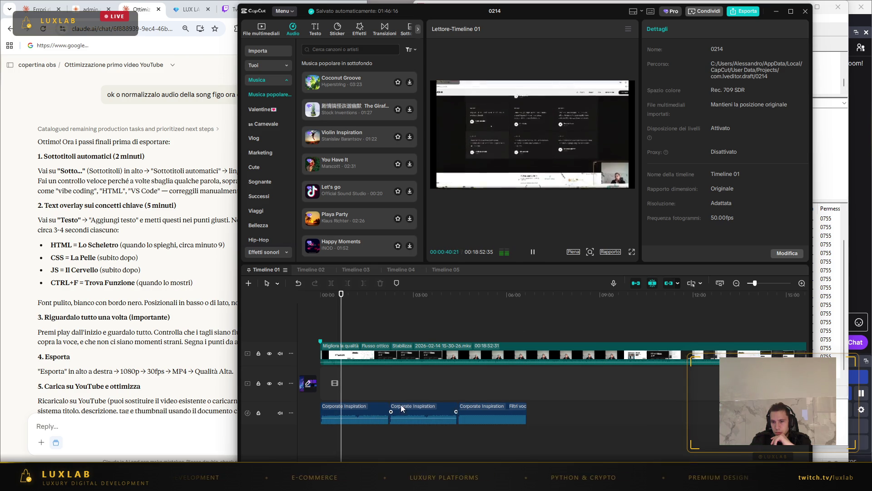
{"action": "right_click", "coordinate": [415, 404]}
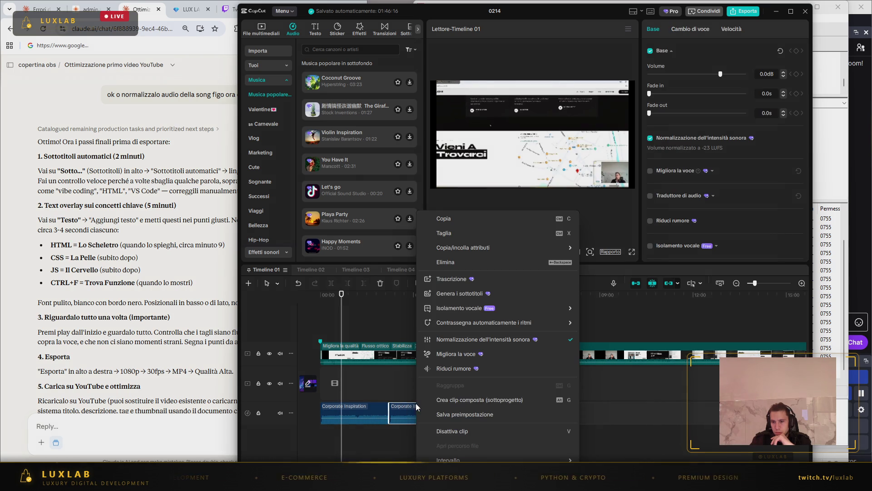
- Apply Riduci rumore to the second and third Corporate Inspiration clips
{"action": "left_click", "coordinate": [471, 369]}
{"action": "right_click", "coordinate": [478, 408]}
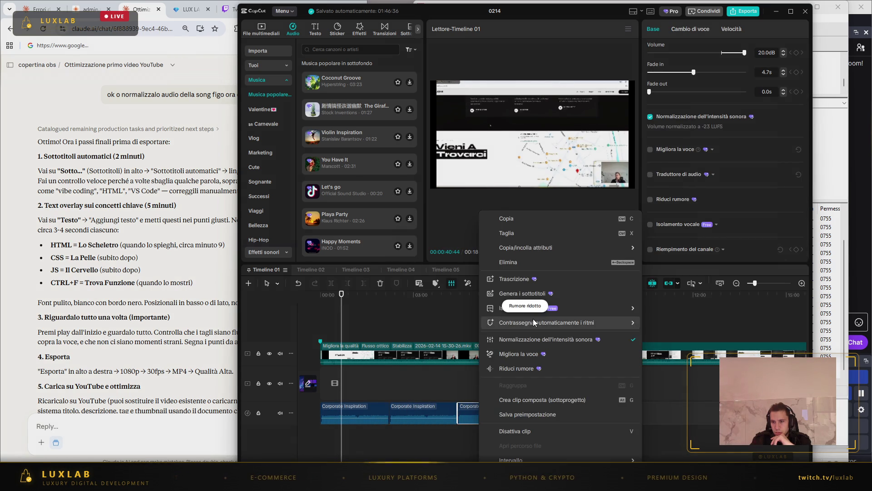
{"action": "left_click", "coordinate": [533, 373]}
- Replay the video from the start and Ctrl-select all three music clips
{"action": "left_click", "coordinate": [533, 416]}
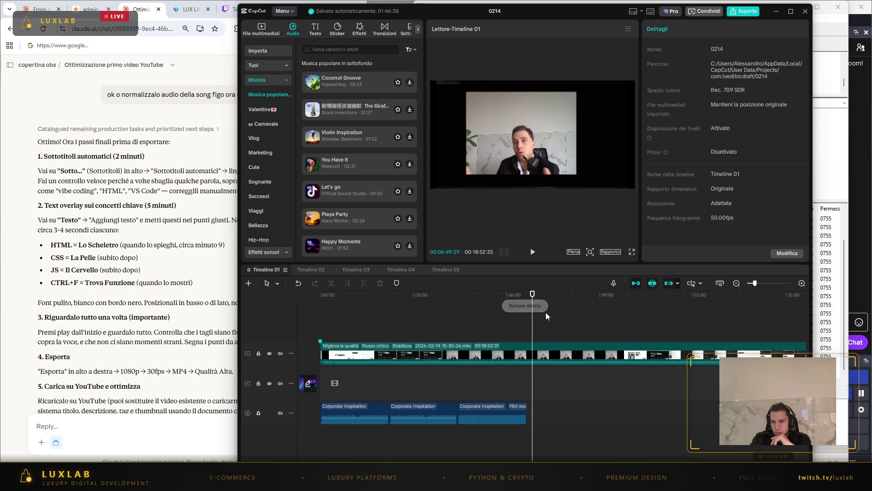
{"action": "left_click_drag", "start_coordinate": [535, 297], "coordinate": [287, 291]}
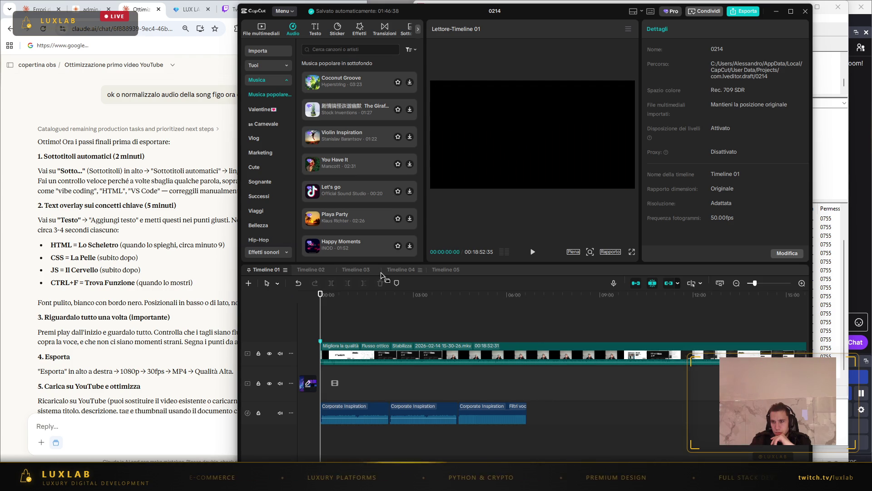
{"action": "left_click", "coordinate": [532, 251]}
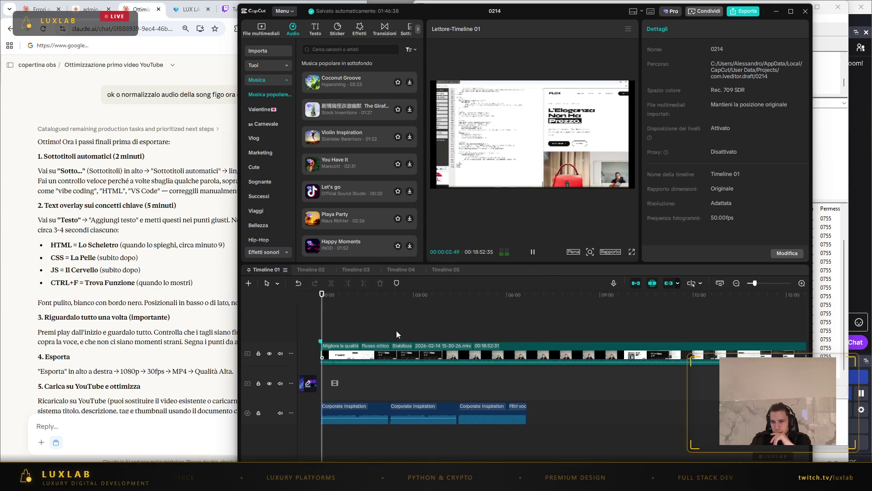
{"action": "left_click", "coordinate": [344, 408]}
{"action": "left_click", "coordinate": [443, 410], "text": "ctrl"}
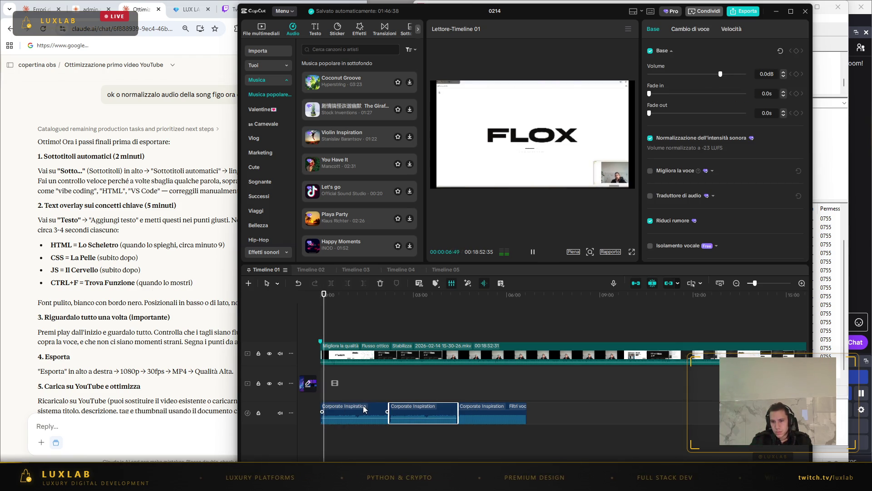
{"action": "left_click", "coordinate": [499, 414], "text": "ctrl"}
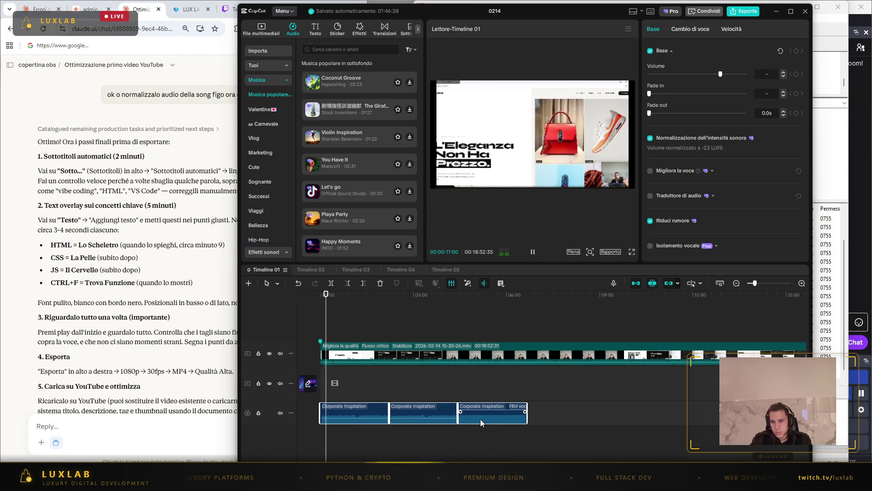
{"action": "key", "text": "space"}
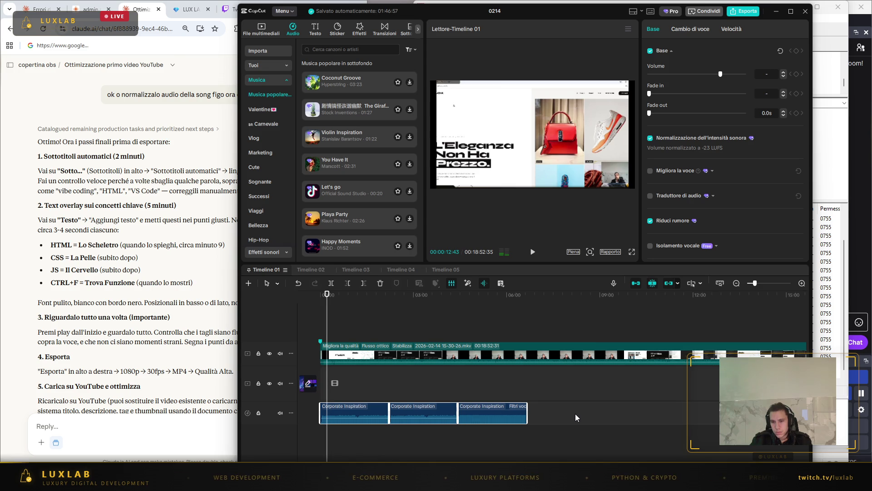
- Paste copies of the three music clips and place them after the originals on the music track
{"action": "key", "text": "ctrl+v"}
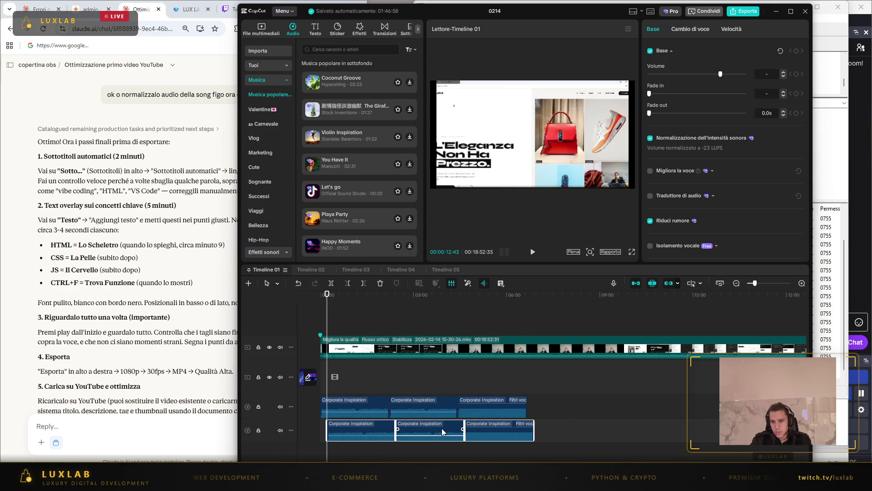
{"action": "mouse_move", "coordinate": [468, 424]}
{"action": "left_mouse_down"}
{"action": "mouse_move", "coordinate": [478, 437]}
{"action": "mouse_move", "coordinate": [677, 404]}
{"action": "mouse_move", "coordinate": [671, 400]}
{"action": "left_mouse_up"}
{"action": "left_click", "coordinate": [512, 389]}
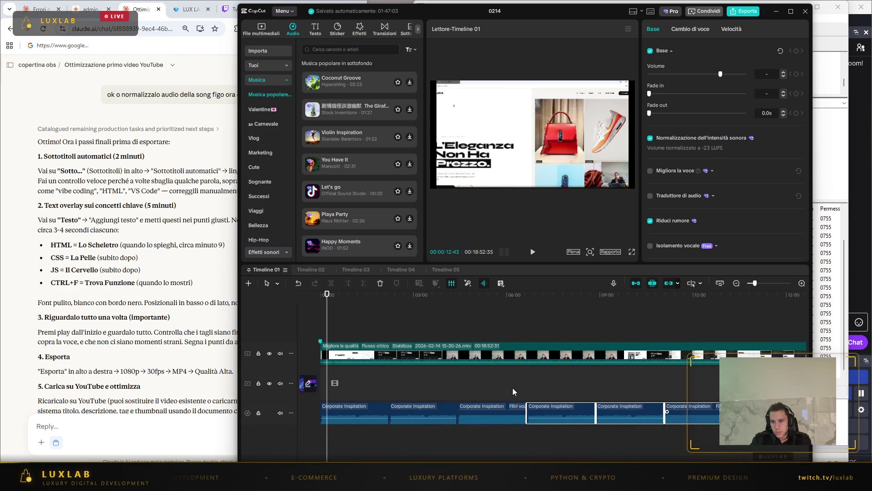
- Preview from about 5:19 and turn off noise reduction on the third music clip
{"action": "left_click", "coordinate": [486, 321]}
{"action": "left_click", "coordinate": [530, 252]}
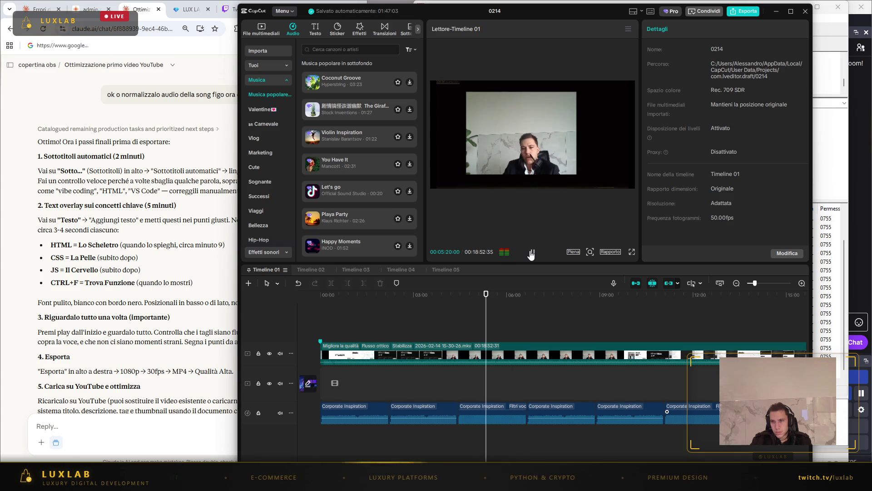
{"action": "left_click", "coordinate": [509, 409]}
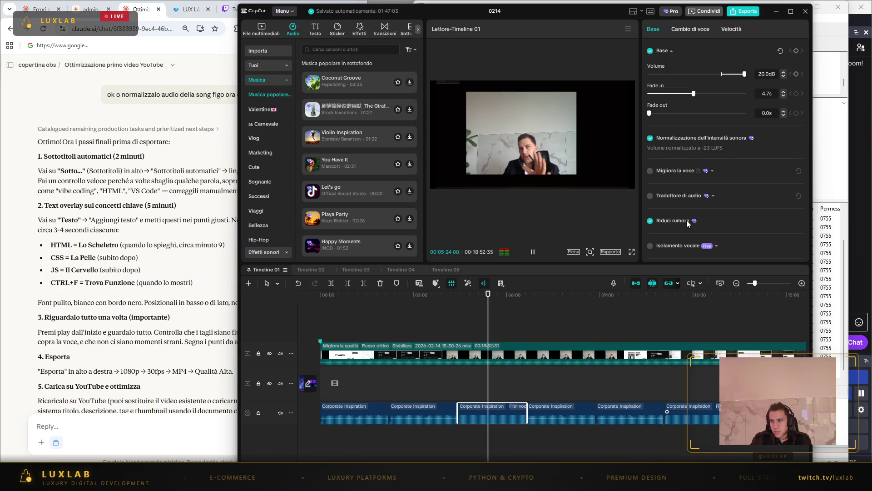
{"action": "left_click", "coordinate": [657, 222]}
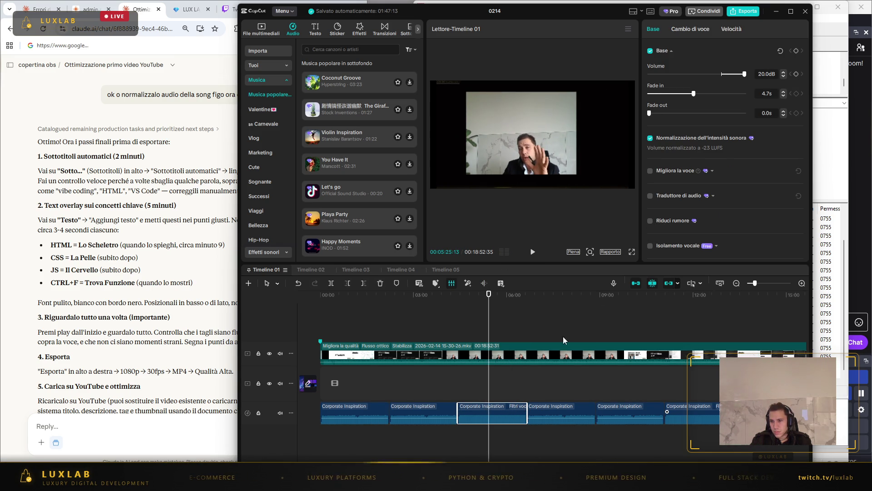
{"action": "left_click", "coordinate": [534, 253]}
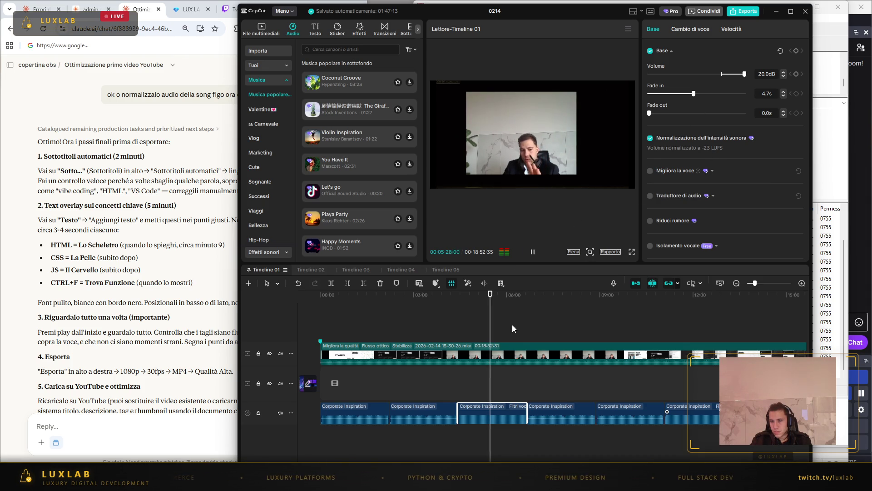
- Preview from about 07:36 and delete the voice-filtered third music clip
{"action": "left_click", "coordinate": [557, 381]}
{"action": "left_click", "coordinate": [533, 252]}
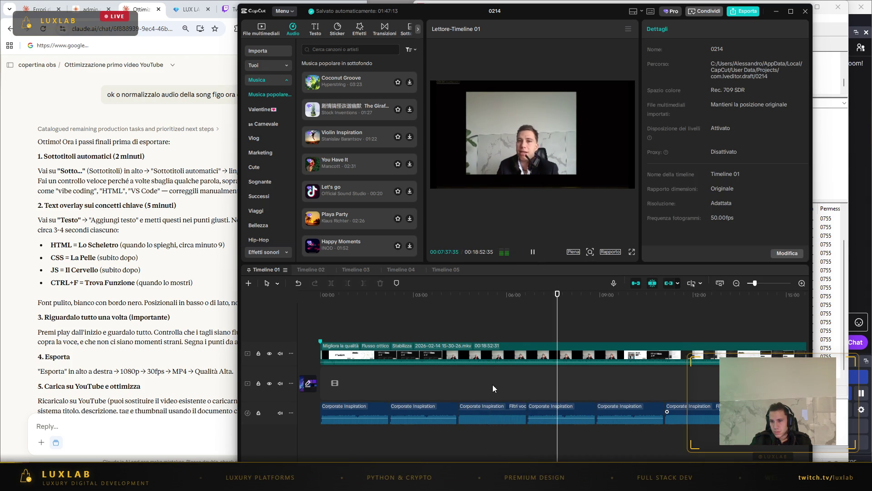
{"action": "left_click", "coordinate": [489, 418]}
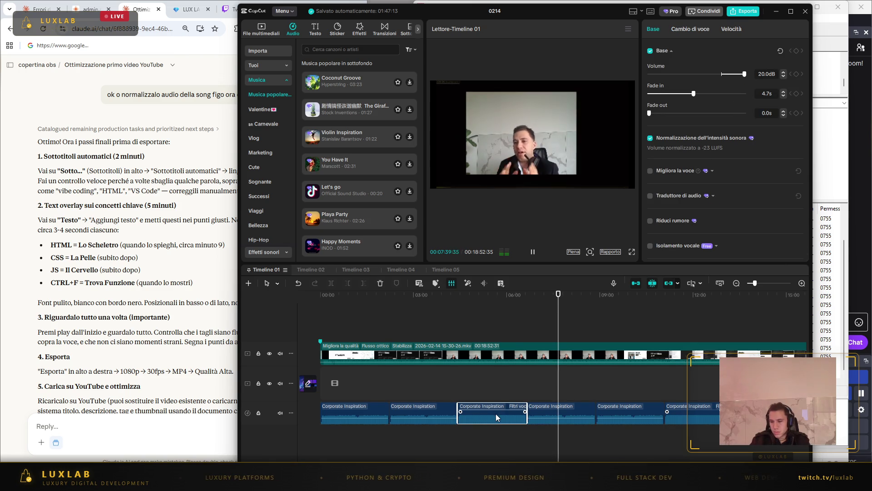
{"action": "key", "text": "Delete"}
- Move a clean music clip copy left into the gap and check the four clips
{"action": "mouse_move", "coordinate": [688, 415]}
{"action": "left_mouse_down"}
{"action": "mouse_move", "coordinate": [685, 422]}
{"action": "mouse_move", "coordinate": [481, 407]}
{"action": "mouse_move", "coordinate": [572, 410]}
{"action": "mouse_move", "coordinate": [545, 413]}
{"action": "mouse_move", "coordinate": [554, 408]}
{"action": "left_mouse_up"}
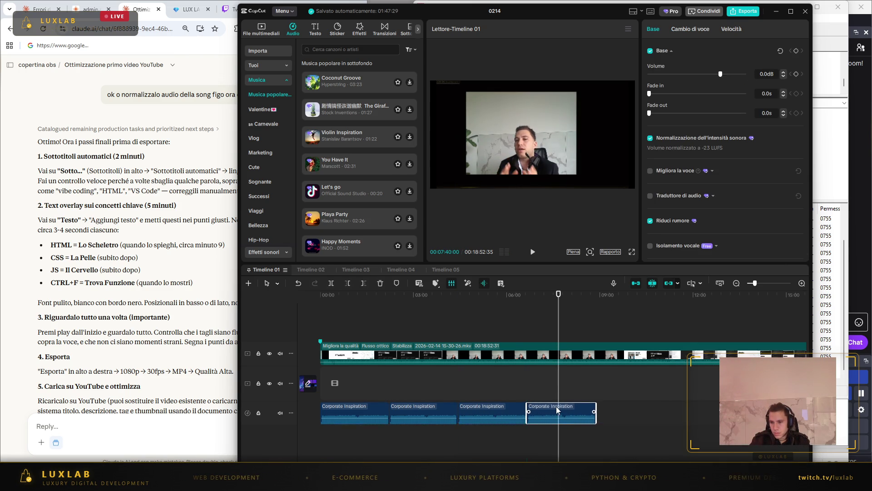
{"action": "left_click", "coordinate": [639, 397]}
{"action": "left_click", "coordinate": [566, 411]}
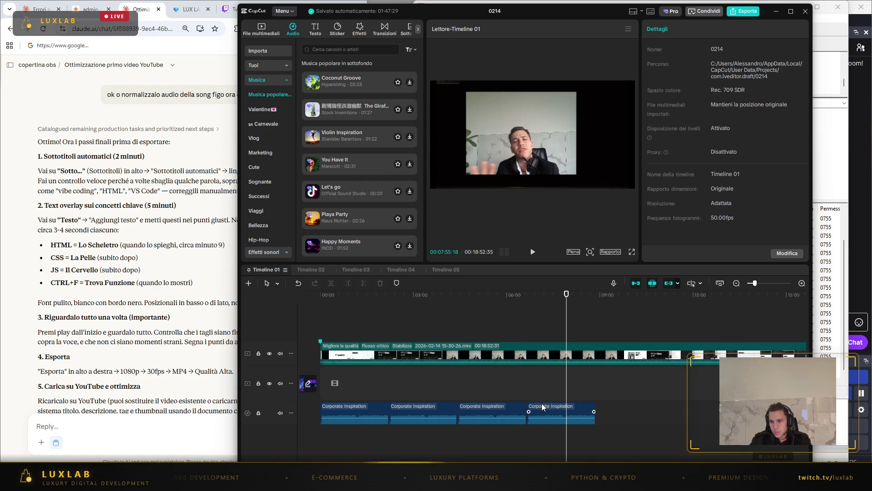
{"action": "left_click", "coordinate": [498, 409]}
{"action": "left_click", "coordinate": [423, 410]}
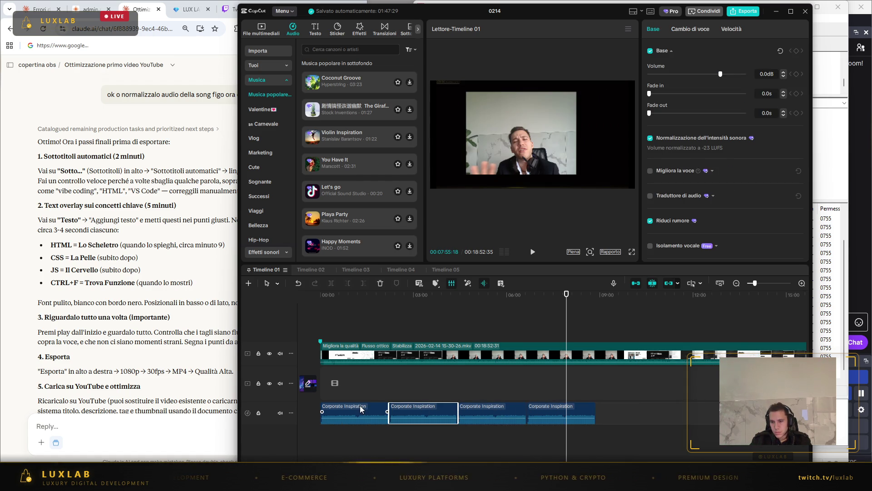
{"action": "right_click", "coordinate": [410, 409]}
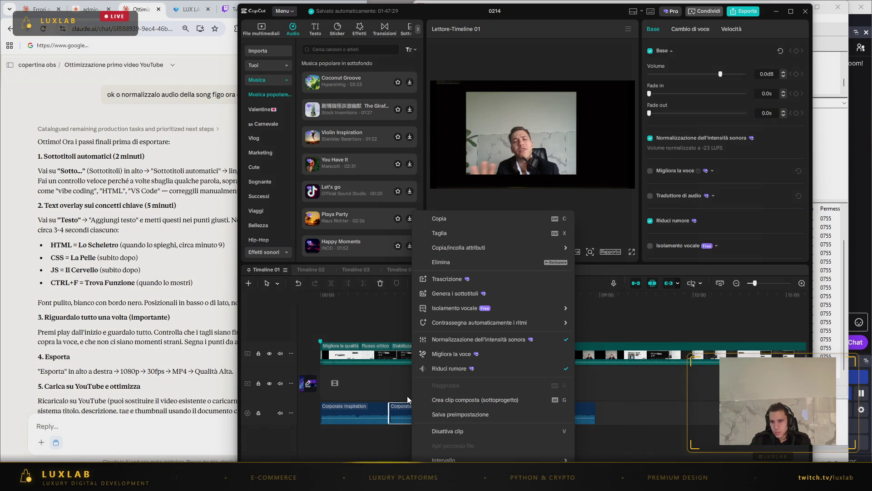
{"action": "left_click", "coordinate": [481, 353]}
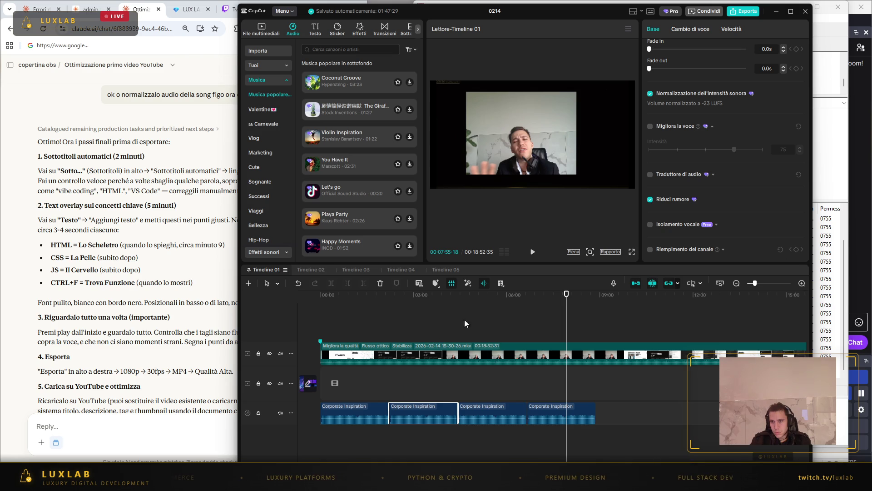
{"action": "left_click_drag", "start_coordinate": [566, 295], "coordinate": [321, 295]}
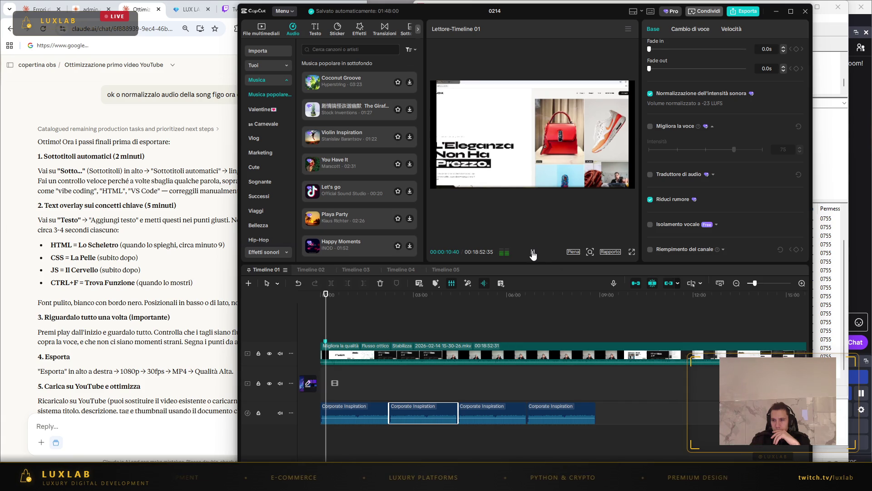
{"action": "left_click_drag", "start_coordinate": [326, 295], "coordinate": [321, 293]}
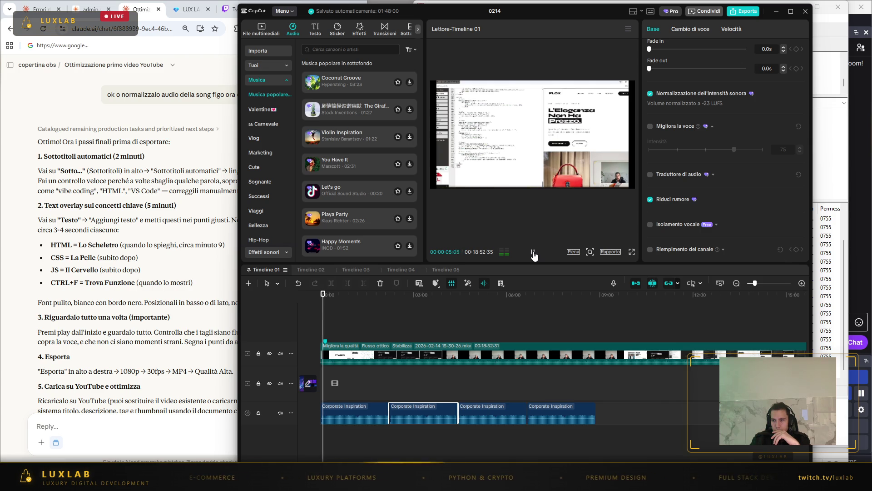
{"action": "left_click", "coordinate": [533, 253]}
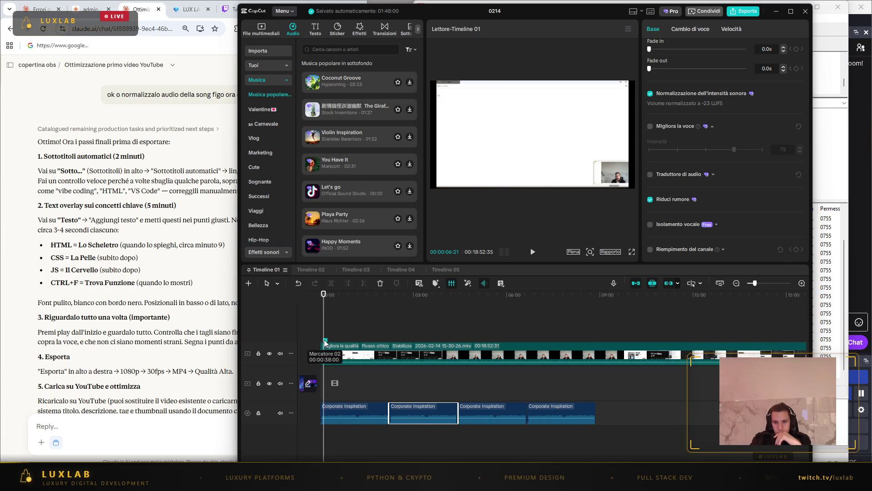
{"action": "left_click_drag", "start_coordinate": [324, 341], "coordinate": [308, 341]}
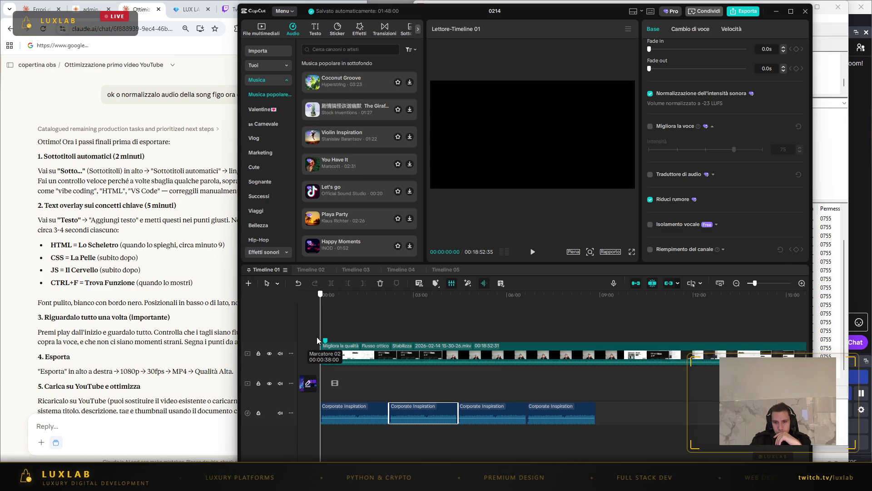
{"action": "left_click", "coordinate": [326, 344]}
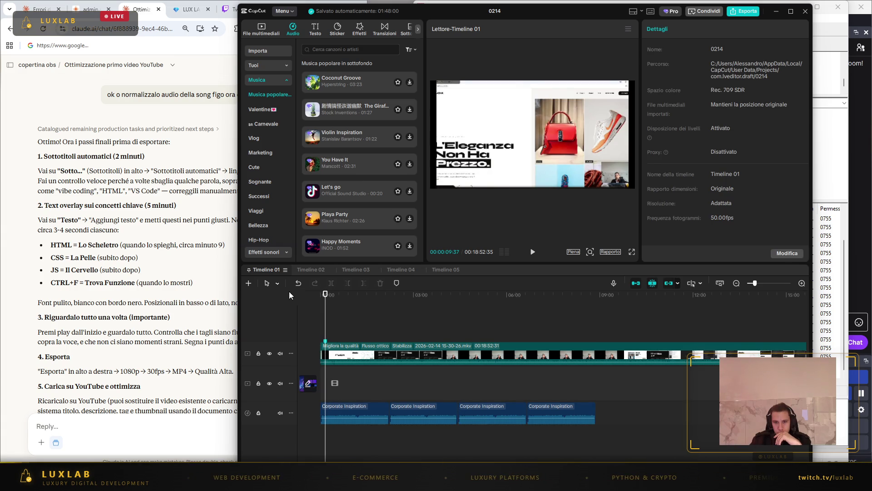
{"action": "left_click", "coordinate": [314, 270]}
{"action": "left_click", "coordinate": [267, 270]}
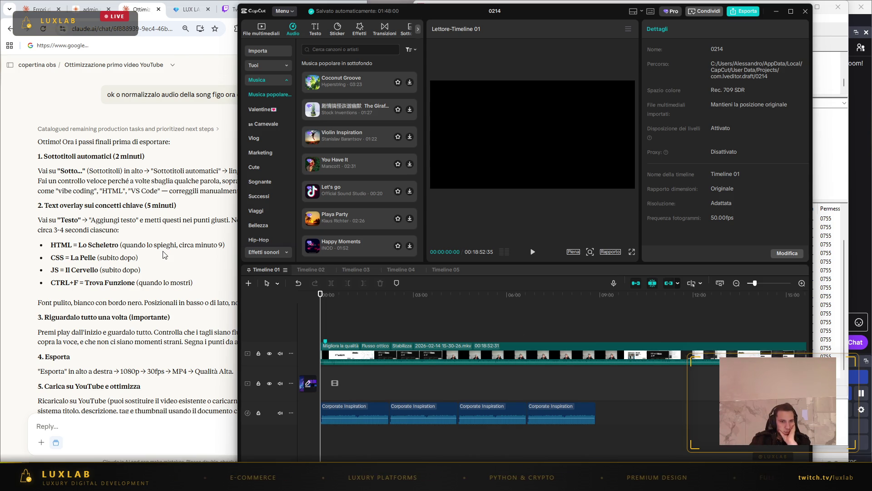
{"action": "left_click", "coordinate": [219, 277]}
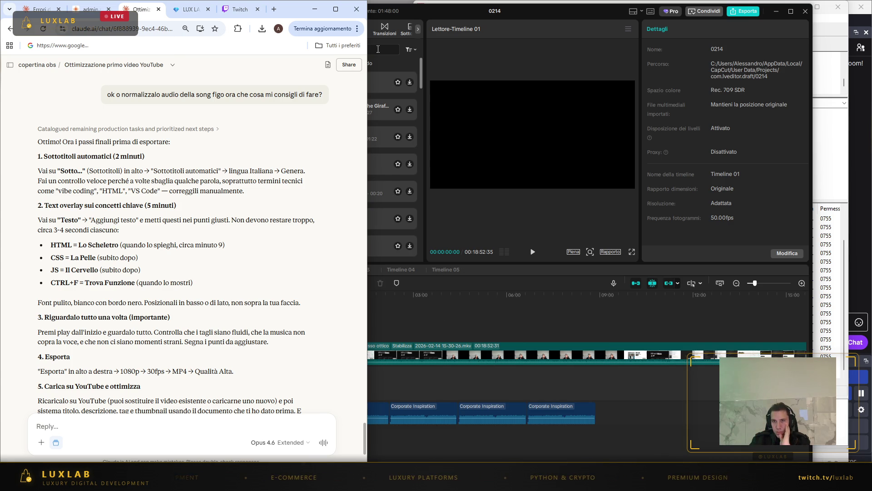
{"action": "left_click", "coordinate": [607, 265]}
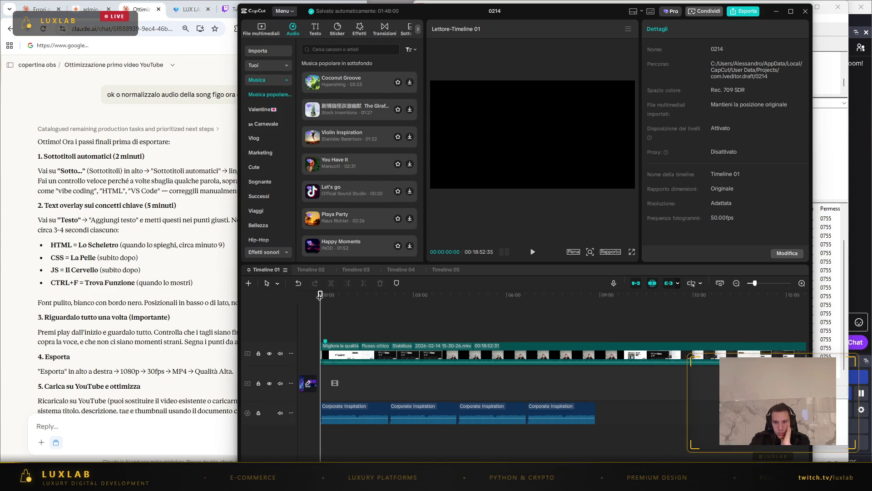
- Maximize the editor, return the playhead to 0, and show the imported media files
{"action": "left_click", "coordinate": [791, 12]}
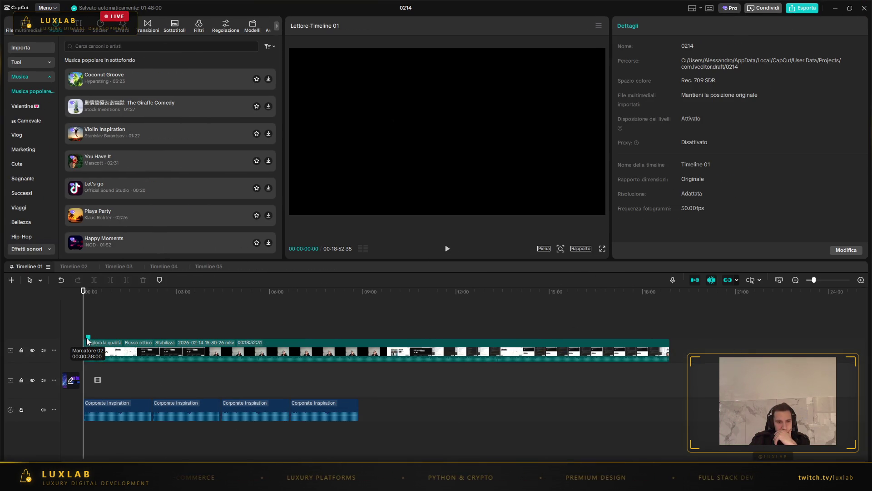
{"action": "left_click", "coordinate": [269, 342]}
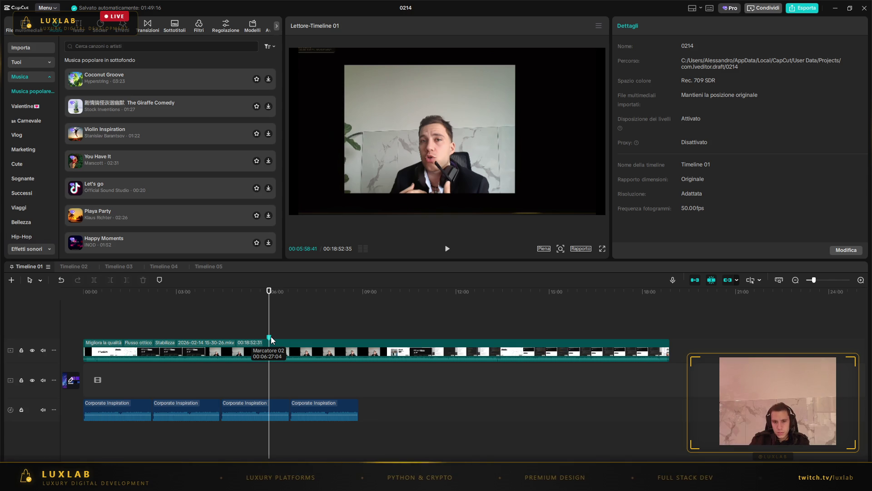
{"action": "left_click_drag", "start_coordinate": [268, 291], "coordinate": [84, 291]}
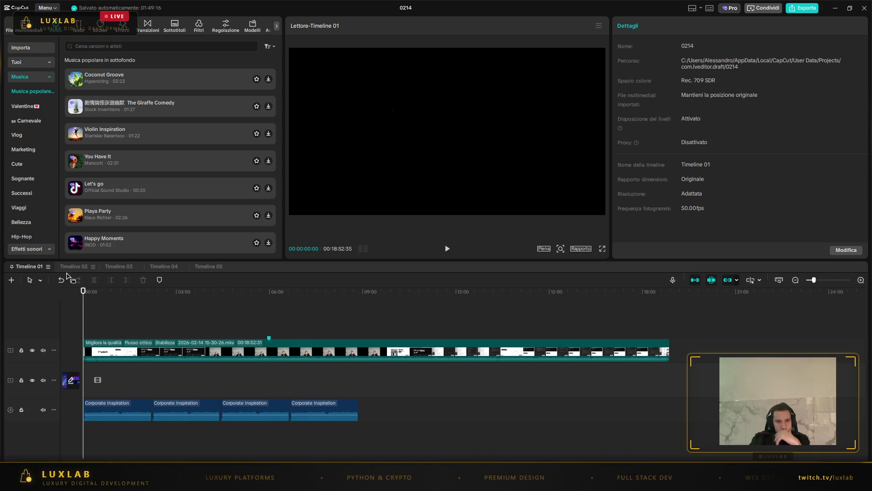
{"action": "left_click", "coordinate": [18, 26]}
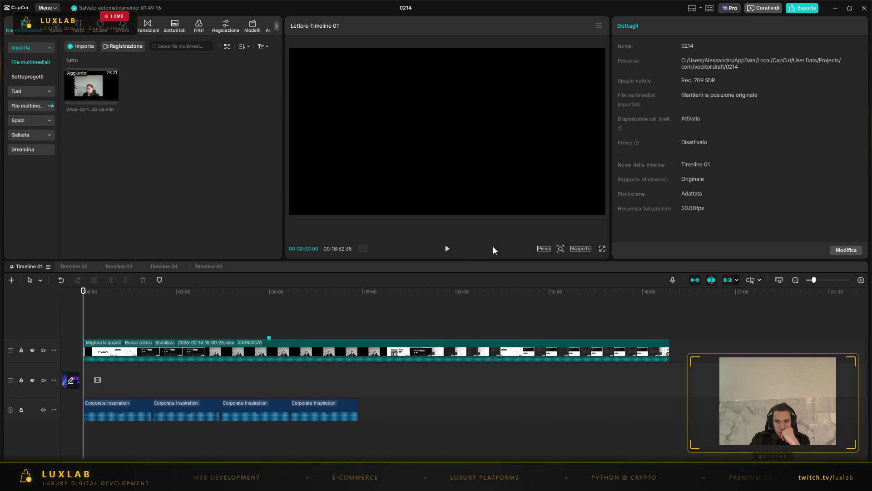
- Play the edit from the beginning and select the stream recording clip
{"action": "left_click", "coordinate": [451, 251]}
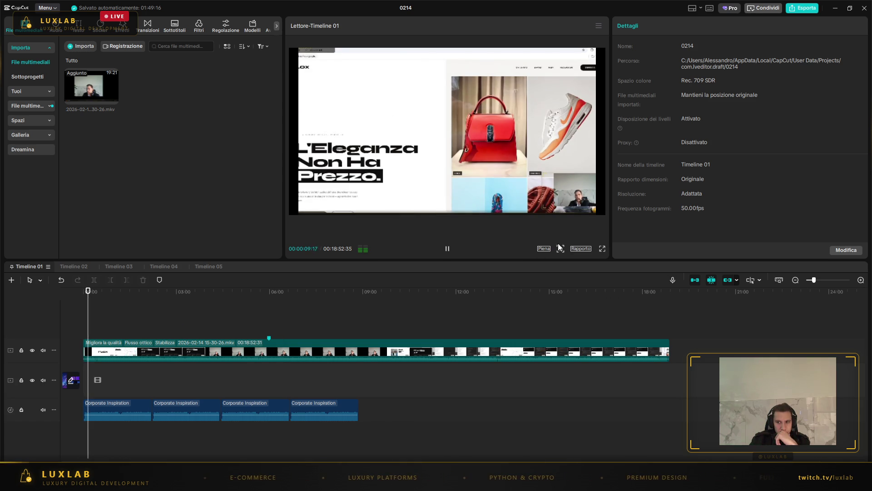
{"action": "left_click", "coordinate": [81, 341]}
{"action": "left_click", "coordinate": [74, 287]}
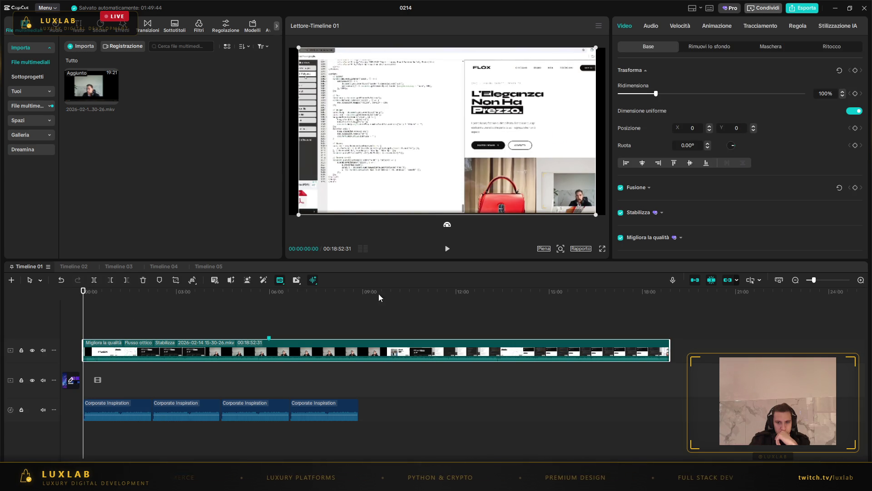
- Find the first blank-page frame at 00:00:06:06 and delete everything before it with Elimina a sinistra
{"action": "left_click", "coordinate": [447, 251]}
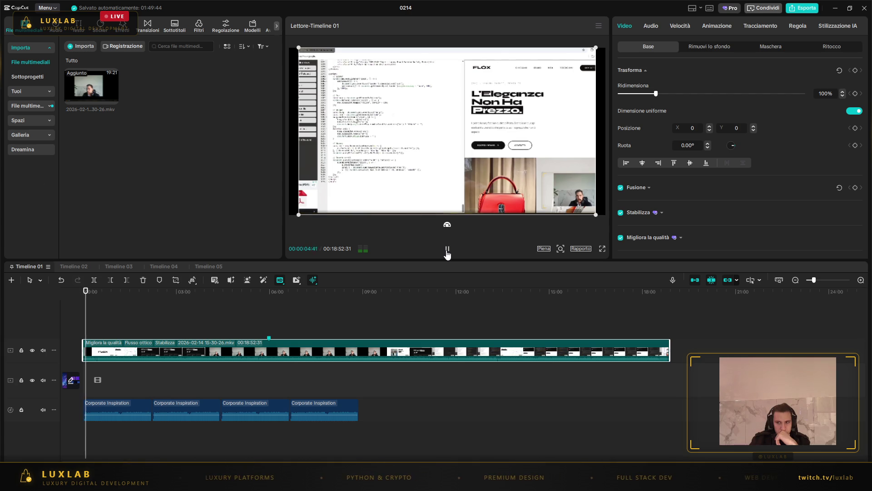
{"action": "left_click", "coordinate": [447, 250]}
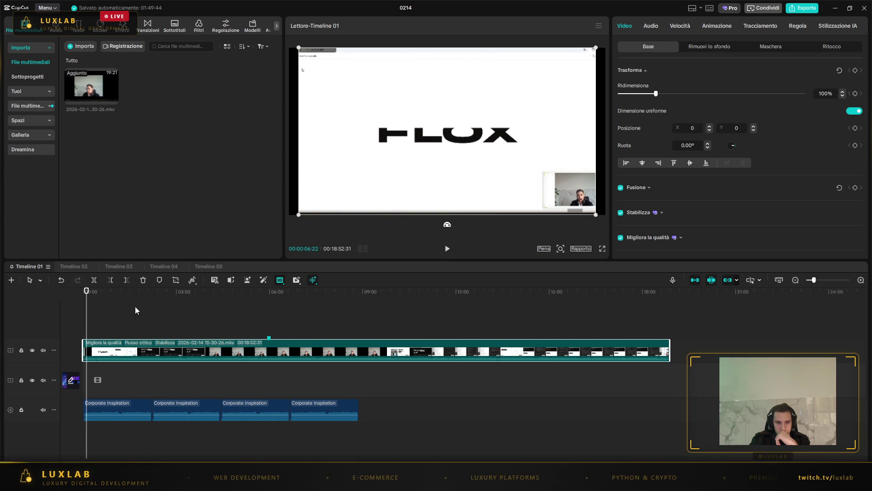
{"action": "key", "text": "Left"}
{"action": "key", "text": "Left"}
{"action": "key", "text": "Left"}
{"action": "key", "text": "Left"}
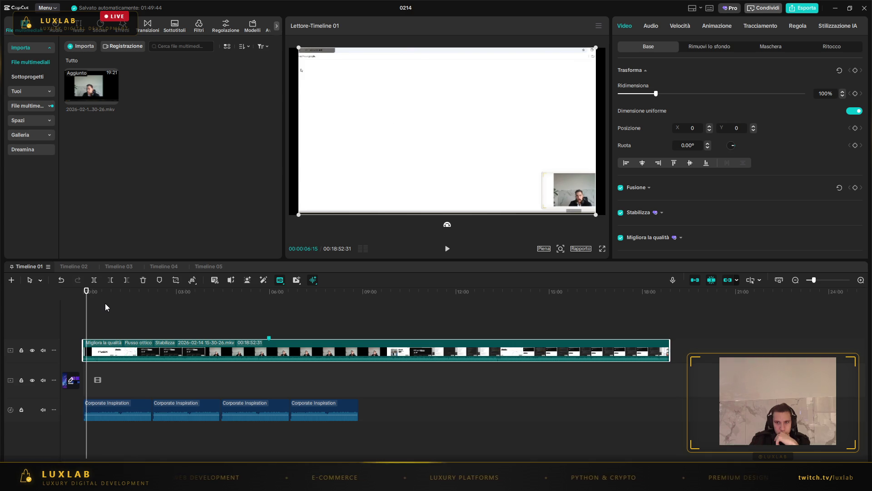
{"action": "key", "text": "Left"}
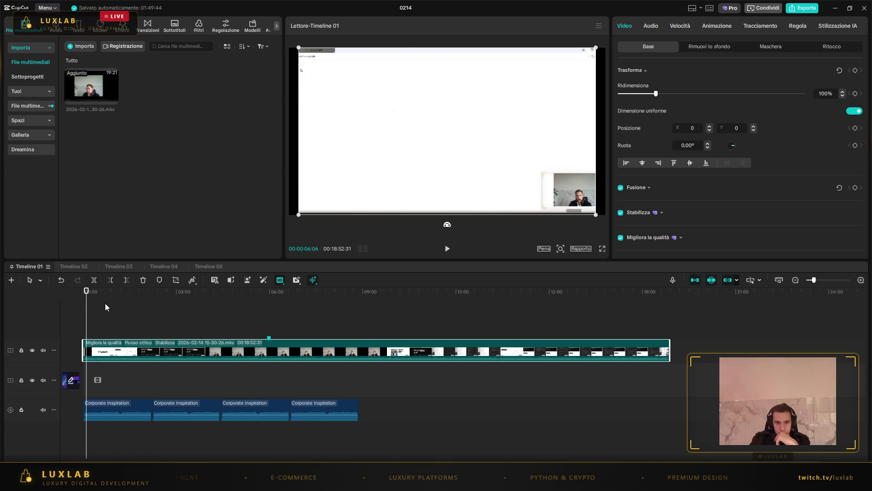
{"action": "key", "text": "Left"}
{"action": "key", "text": "Left"}
{"action": "key", "text": "Right"}
{"action": "key", "text": "Right"}
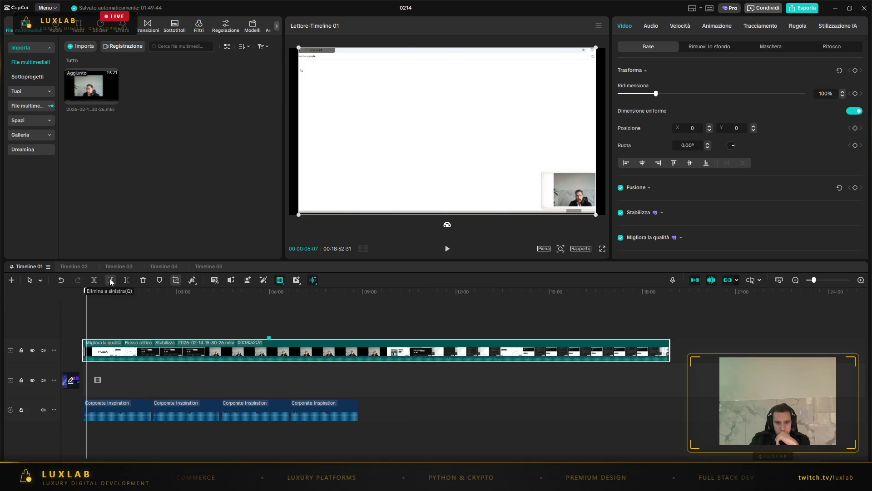
{"action": "left_click", "coordinate": [92, 283]}
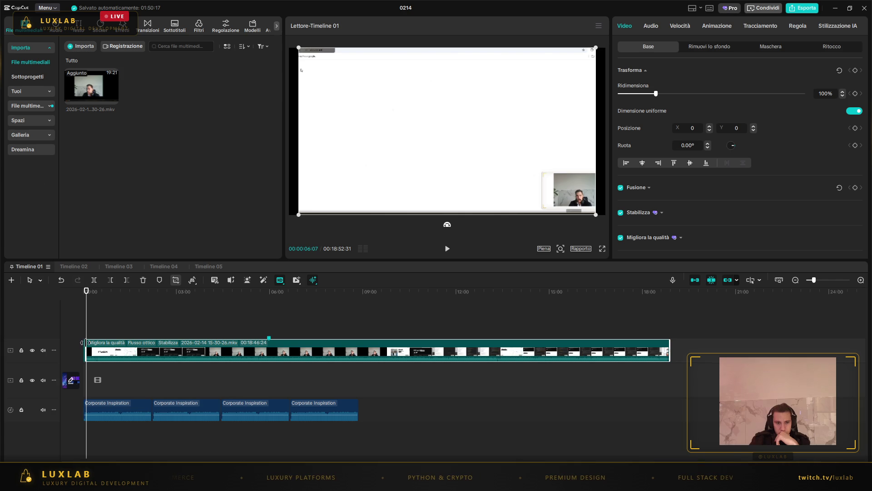
- Deselect the trimmed clip, adjust the preview size, and watch the edit full screen
{"action": "left_click", "coordinate": [84, 350]}
{"action": "left_click", "coordinate": [83, 347]}
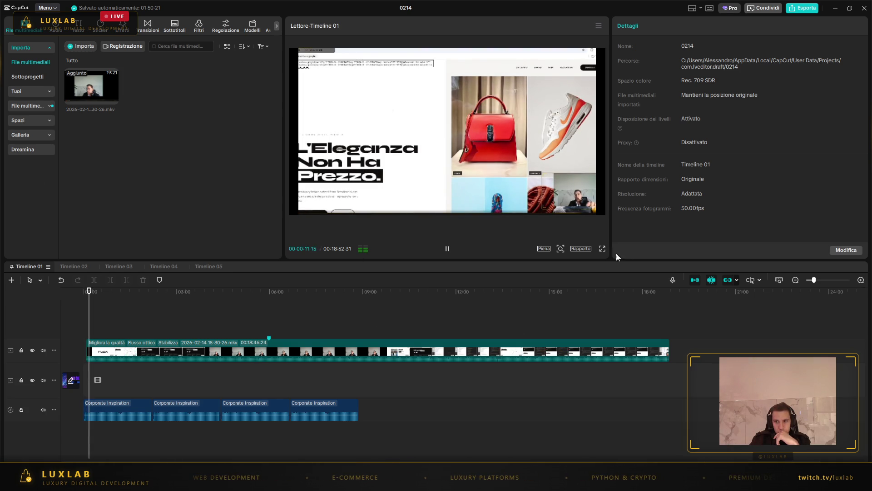
{"action": "mouse_move", "coordinate": [559, 249]}
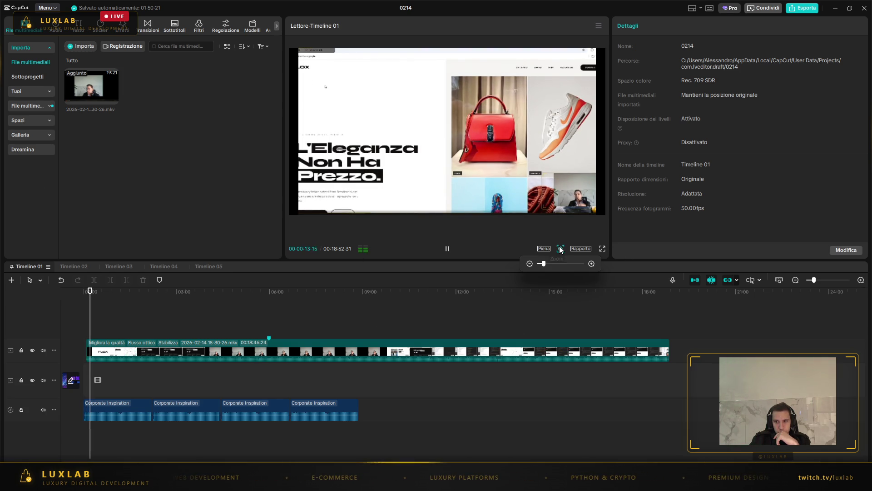
{"action": "left_click_drag", "start_coordinate": [542, 264], "coordinate": [541, 267]}
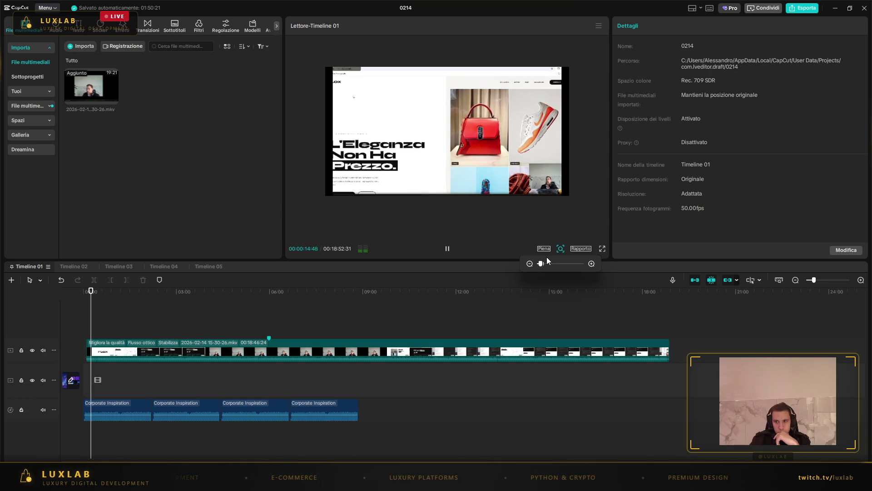
{"action": "left_click", "coordinate": [602, 248]}
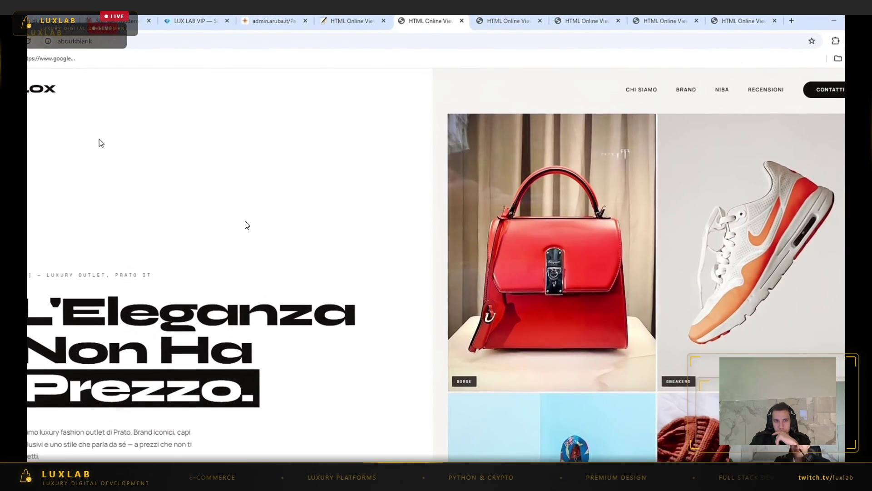
{"action": "mouse_move", "coordinate": [292, 199]}
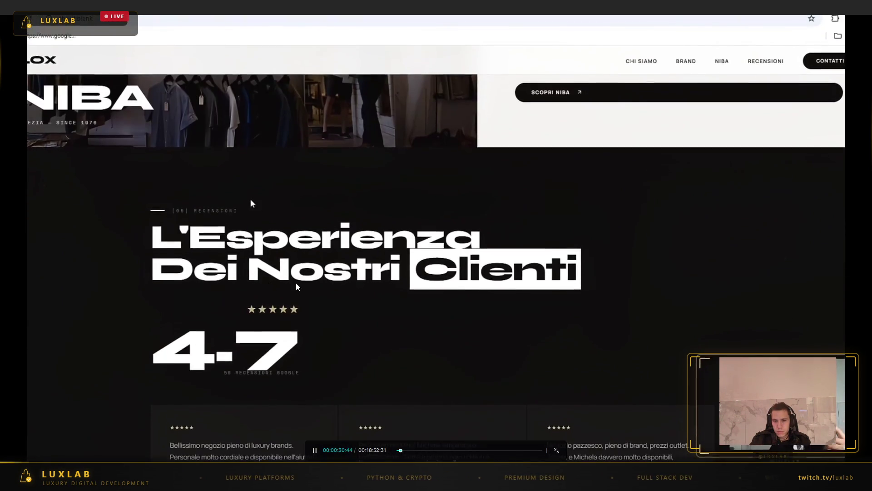
- Exit full screen and enlarge the video clip to 107% scale
{"action": "key", "text": "Escape"}
{"action": "left_click", "coordinate": [420, 140]}
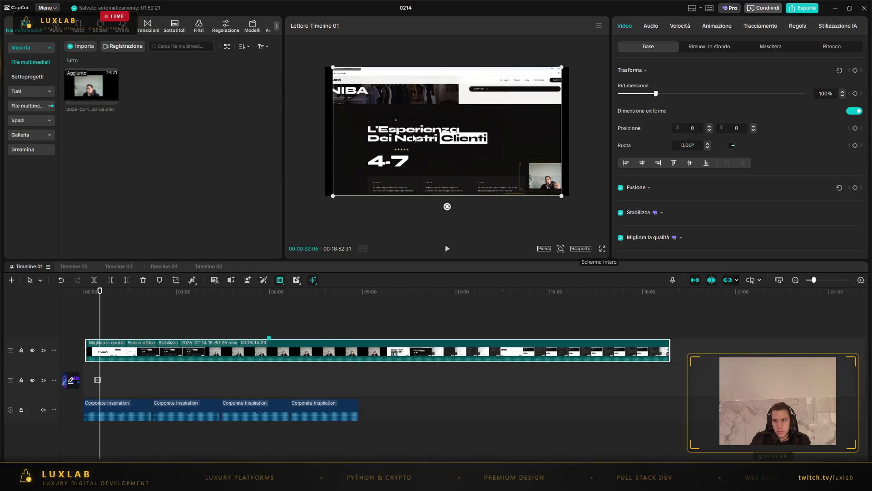
{"action": "left_click_drag", "start_coordinate": [333, 195], "coordinate": [316, 195]}
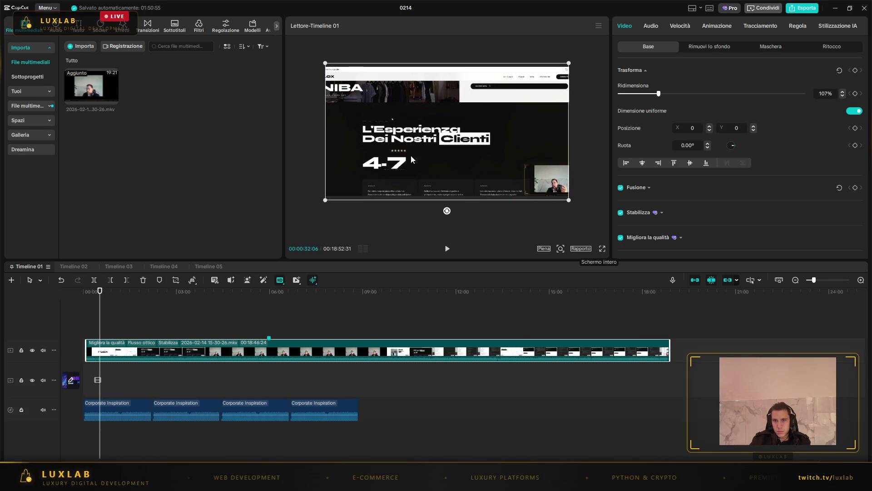
{"action": "key", "text": "space"}
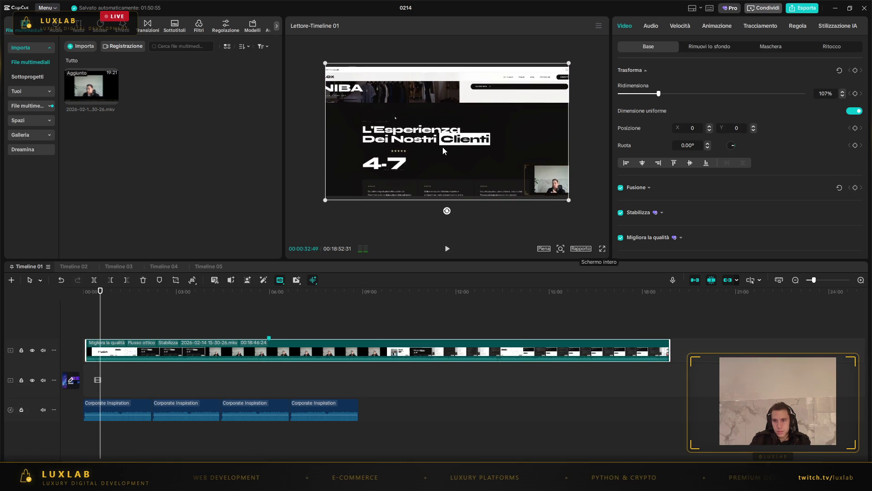
- Adjust the preview zoom to fill the player and check it full screen
{"action": "left_click", "coordinate": [560, 250]}
{"action": "left_click", "coordinate": [529, 264]}
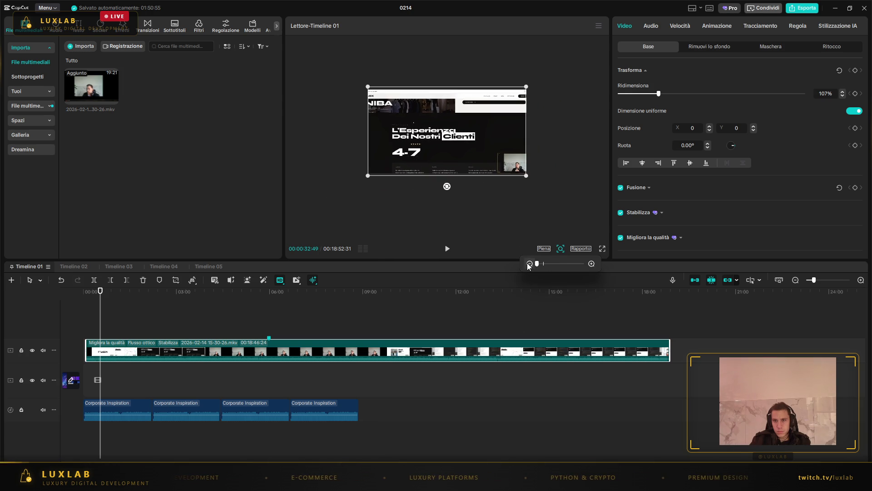
{"action": "left_click_drag", "start_coordinate": [537, 264], "coordinate": [544, 263]}
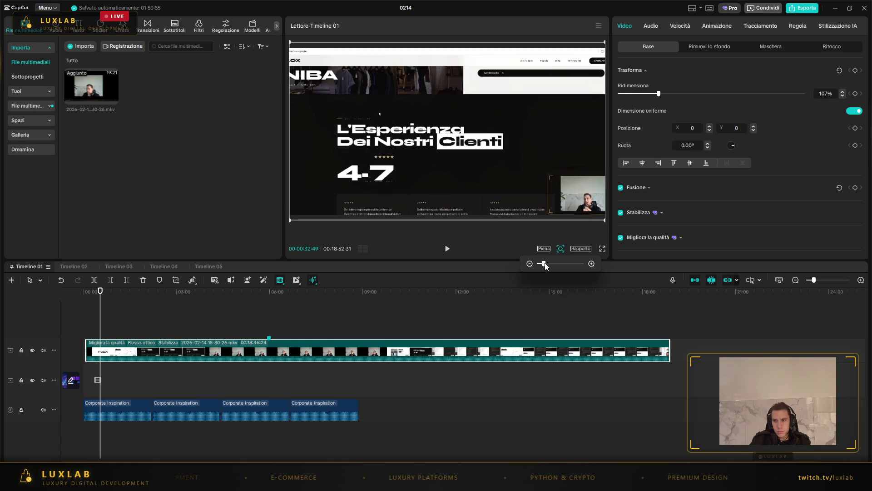
{"action": "left_click", "coordinate": [602, 250]}
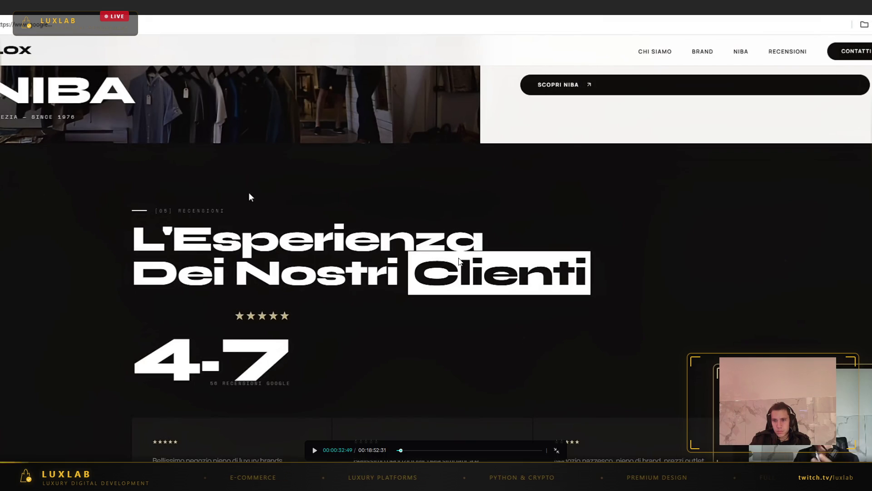
{"action": "key", "text": "Escape"}
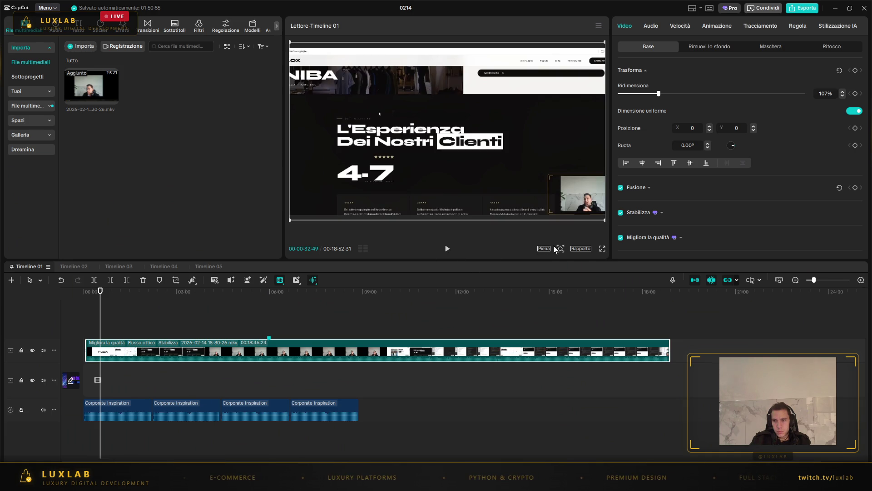
- Set a custom 1920×1080, 50 fps project format and save the settings
{"action": "left_click", "coordinate": [585, 249]}
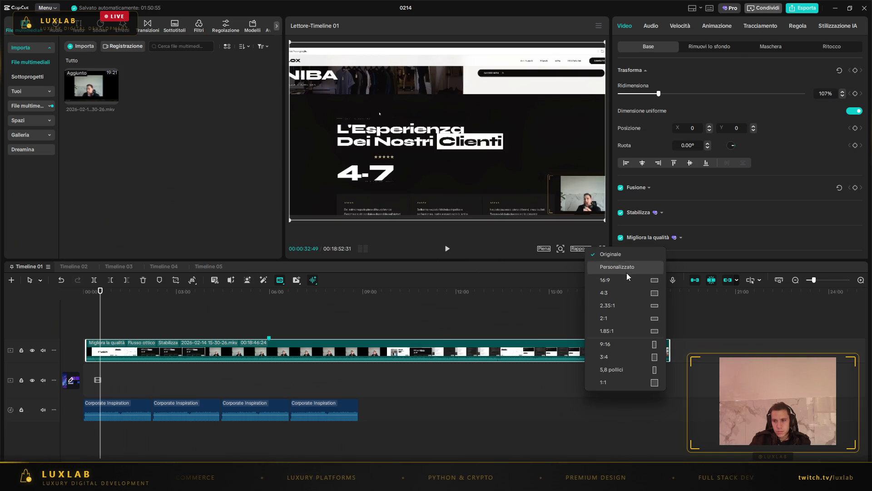
{"action": "left_click", "coordinate": [629, 267]}
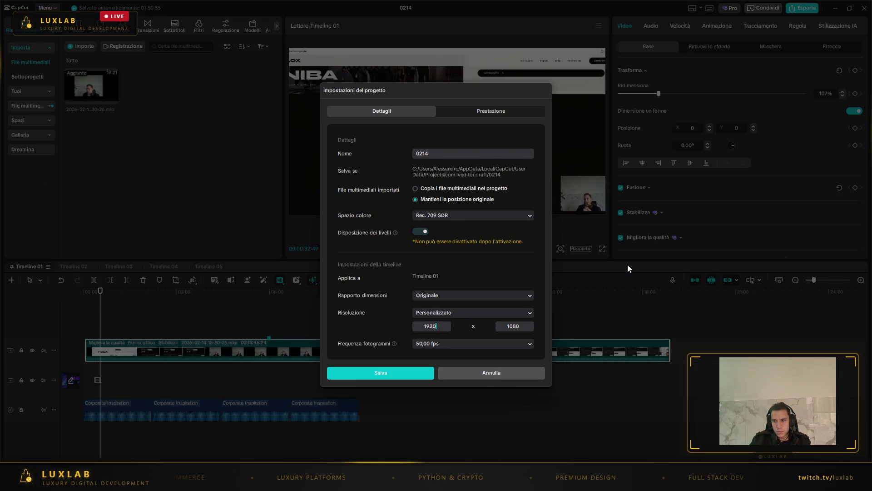
{"action": "left_click", "coordinate": [405, 373]}
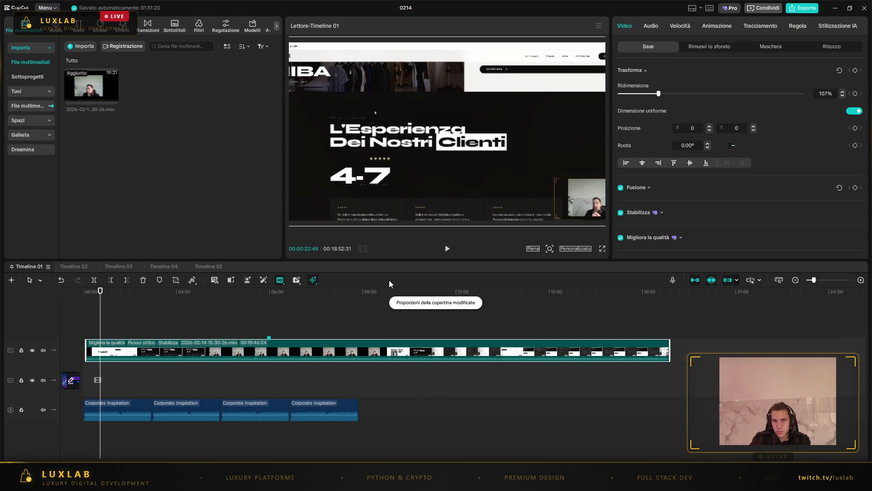
- Preview the timeline full screen, then nudge the clip slightly right and down in frame
{"action": "left_click", "coordinate": [447, 248]}
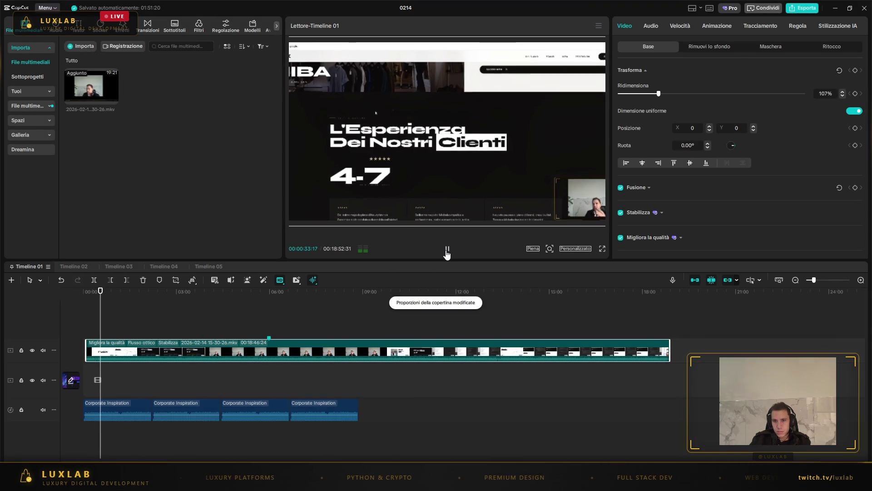
{"action": "left_click", "coordinate": [602, 249]}
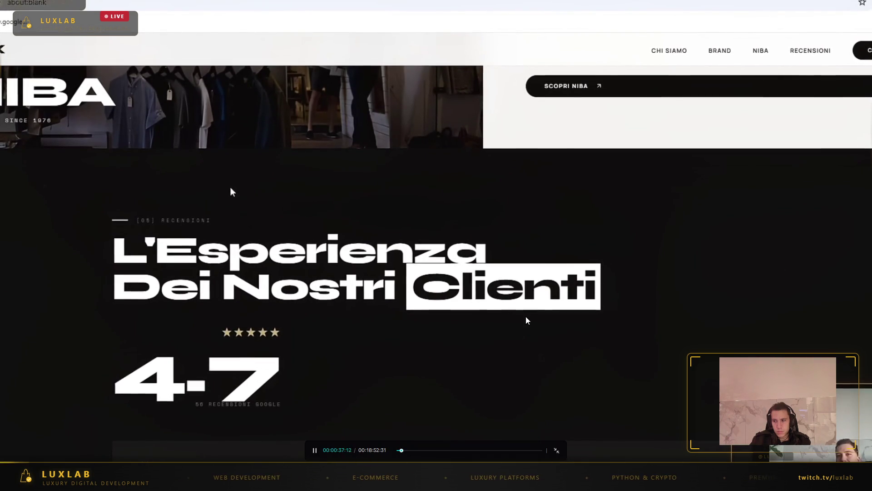
{"action": "key", "text": "Escape"}
{"action": "key", "text": "space"}
{"action": "mouse_move", "coordinate": [467, 141]}
{"action": "left_mouse_down"}
{"action": "mouse_move", "coordinate": [463, 172]}
{"action": "mouse_move", "coordinate": [464, 158]}
{"action": "mouse_move", "coordinate": [525, 160]}
{"action": "mouse_move", "coordinate": [478, 207]}
{"action": "mouse_move", "coordinate": [470, 197]}
{"action": "mouse_move", "coordinate": [472, 164]}
{"action": "mouse_move", "coordinate": [463, 170]}
{"action": "mouse_move", "coordinate": [470, 164]}
{"action": "mouse_move", "coordinate": [462, 162]}
{"action": "left_mouse_up"}
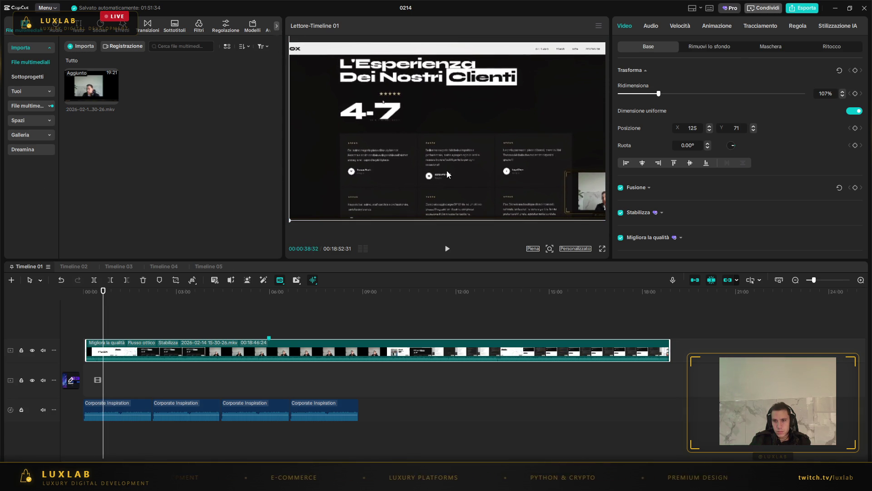
- Set preview quality to Alta (high) and preview the imported stream recording
{"action": "left_click", "coordinate": [533, 249]}
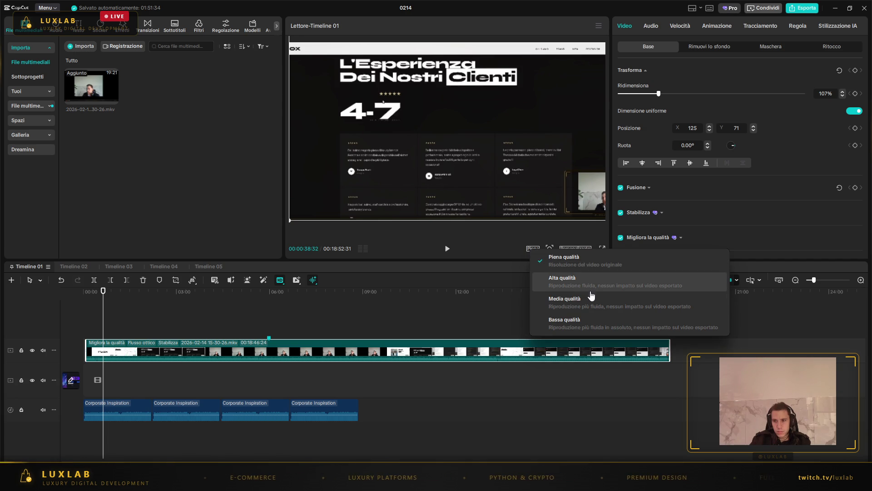
{"action": "left_click", "coordinate": [591, 281]}
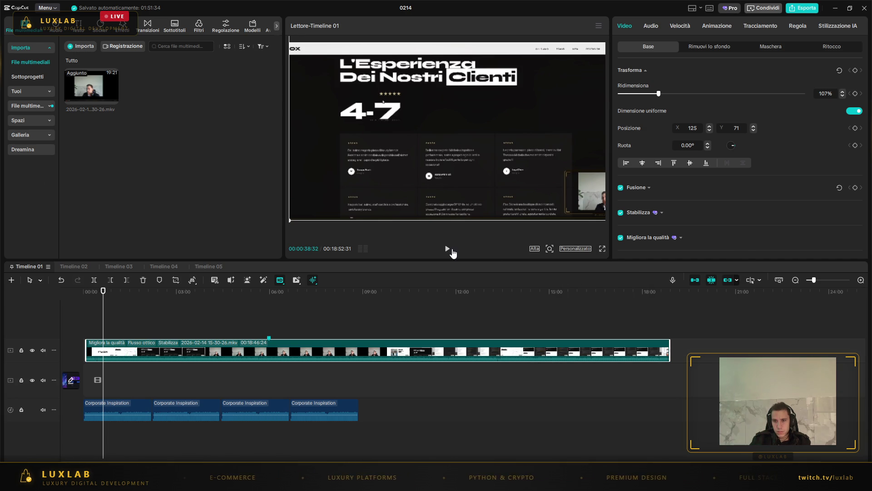
{"action": "left_click", "coordinate": [89, 85]}
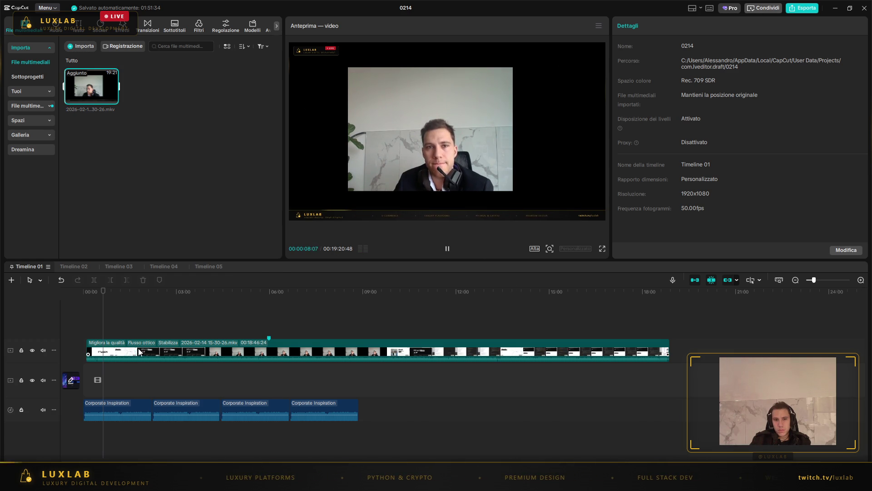
- Move the main clip back to the timeline start and close the 0214 project
{"action": "left_click_drag", "start_coordinate": [137, 352], "coordinate": [165, 352]}
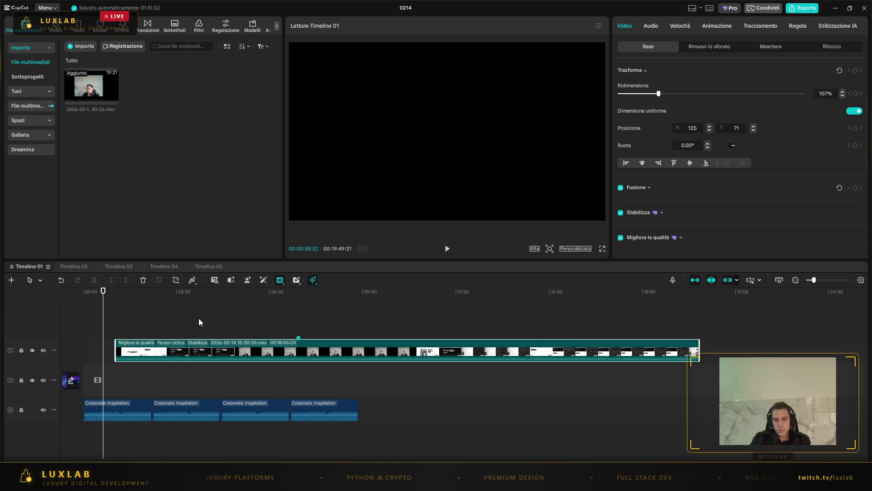
{"action": "left_click", "coordinate": [193, 314]}
{"action": "left_click_drag", "start_coordinate": [154, 347], "coordinate": [123, 346]}
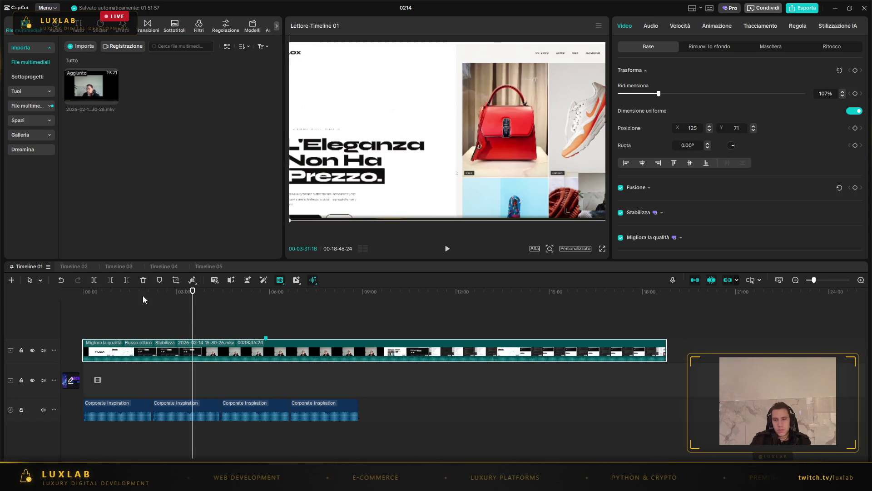
{"action": "left_click", "coordinate": [864, 7]}
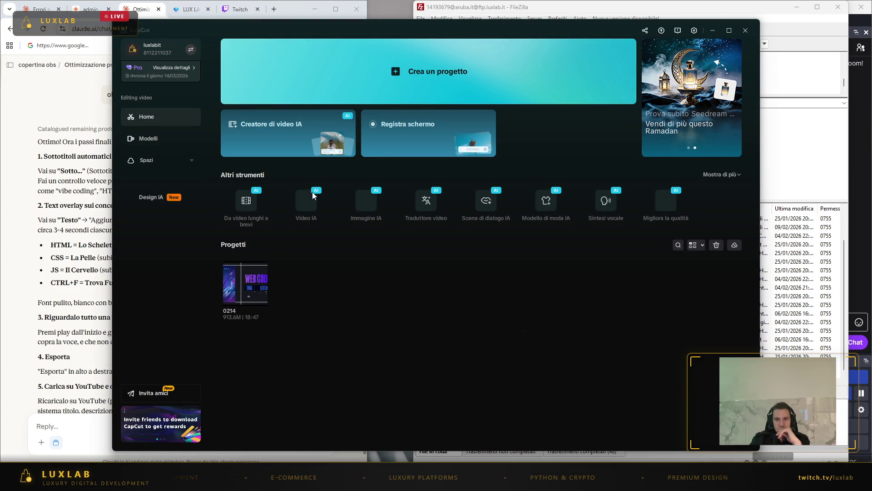
- Look over the Home AI tools and the Modelli templates, then create the empty project 0216
{"action": "mouse_move", "coordinate": [310, 198]}
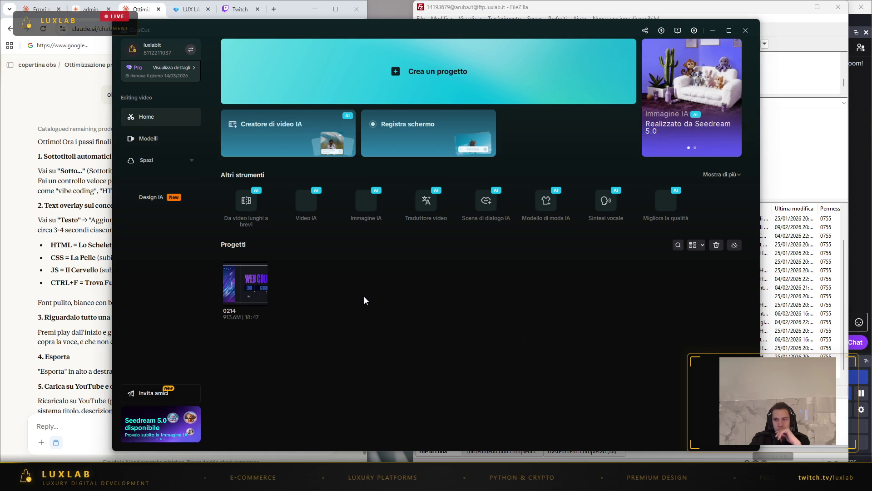
{"action": "mouse_move", "coordinate": [613, 206]}
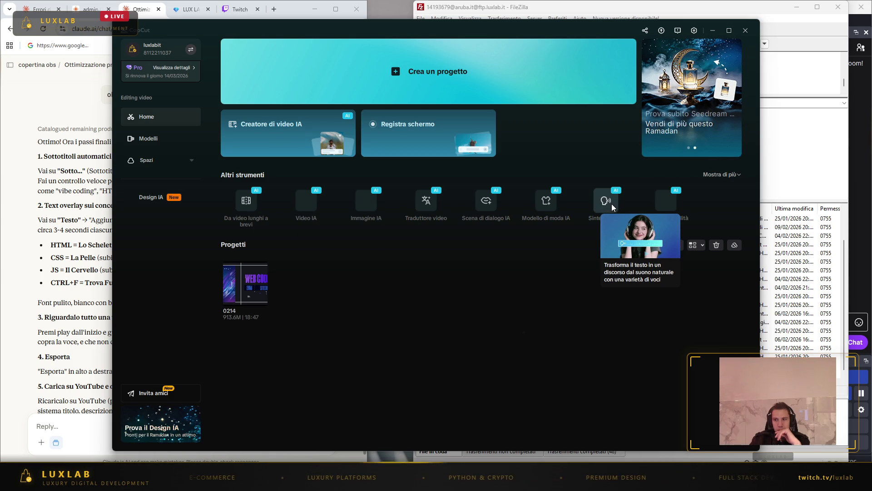
{"action": "mouse_move", "coordinate": [552, 206]}
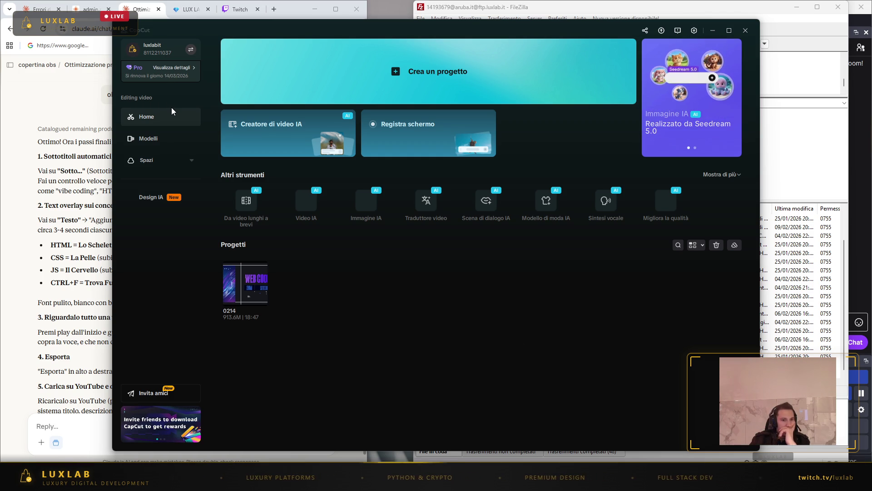
{"action": "left_click", "coordinate": [157, 141]}
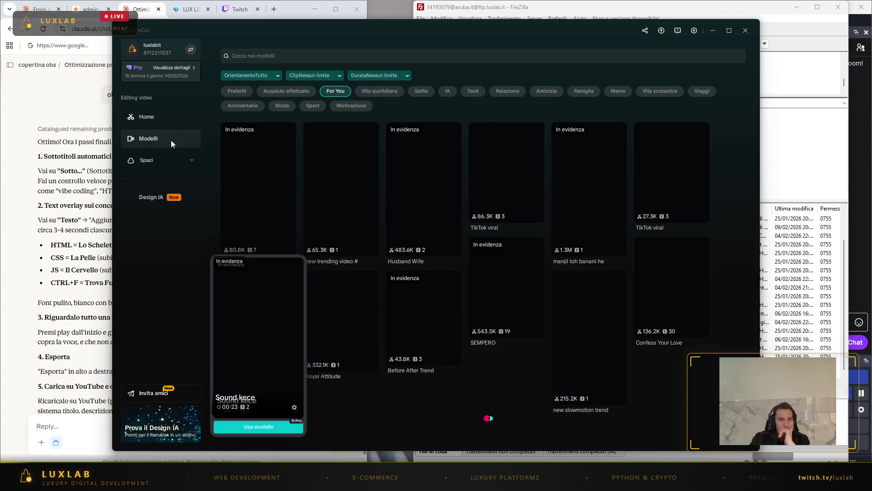
{"action": "left_click", "coordinate": [255, 53]}
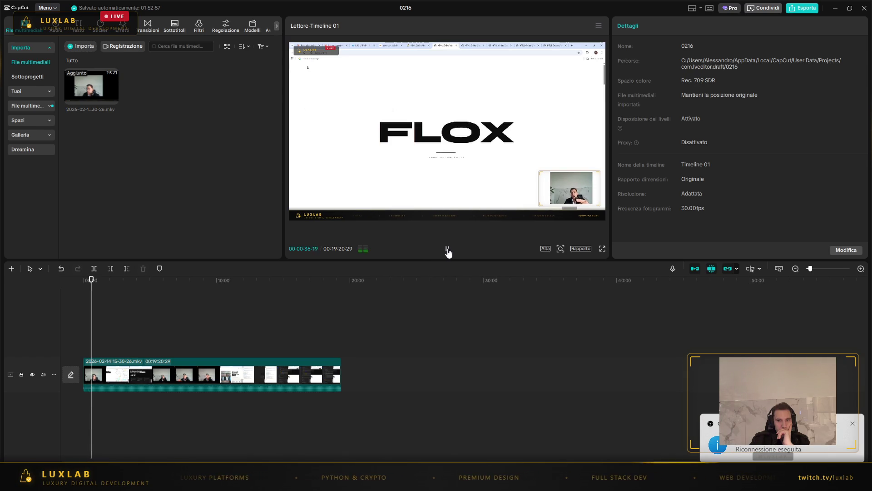
- Pause playback of the stream recording placed in the 0216 project
{"action": "left_click", "coordinate": [448, 250]}
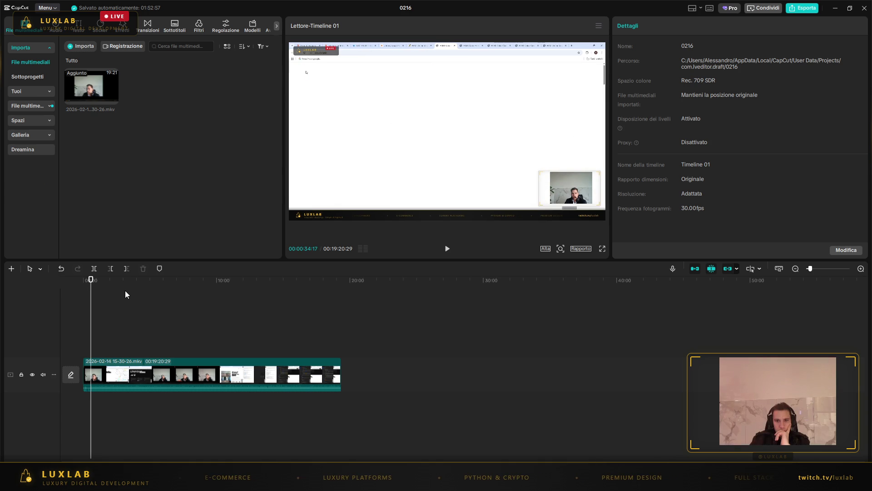
- Split the clip at the playhead and delete the short opening piece, leaving 18:46:12
{"action": "left_click", "coordinate": [93, 269]}
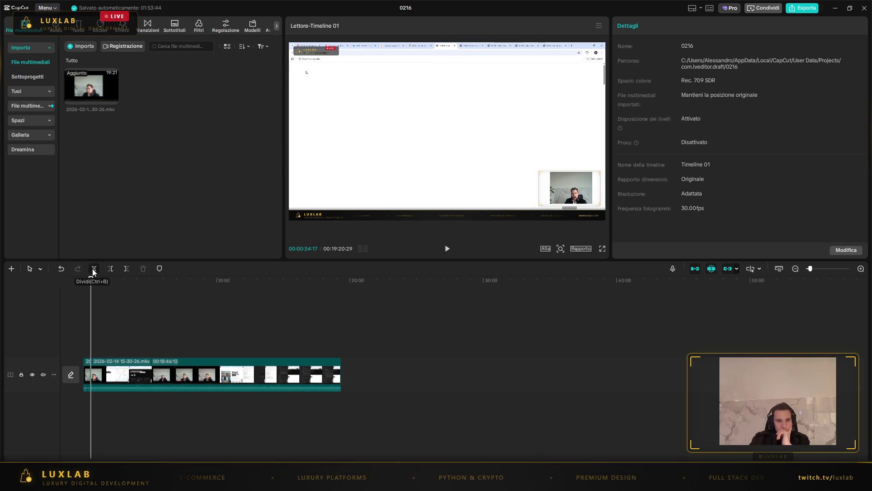
{"action": "left_click", "coordinate": [85, 361]}
{"action": "key", "text": "Delete"}
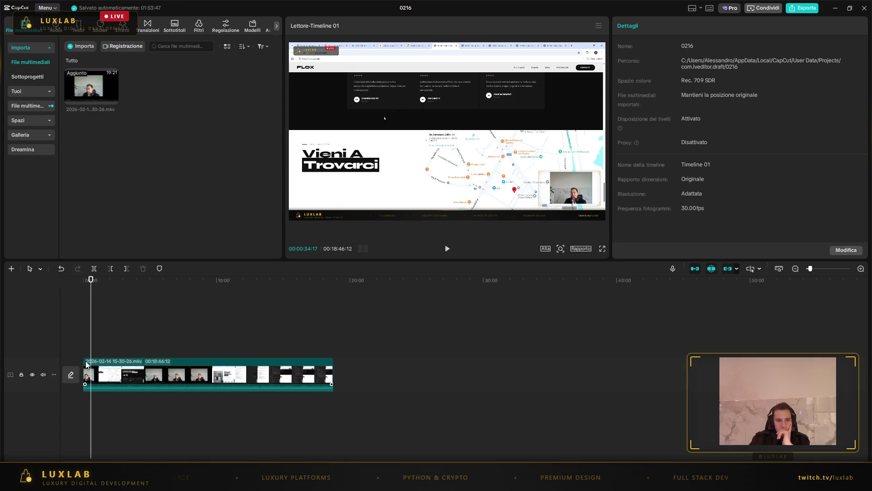
- Return the playhead to the start of the timeline and open the cover picker
{"action": "left_click", "coordinate": [99, 327]}
{"action": "left_click", "coordinate": [83, 336]}
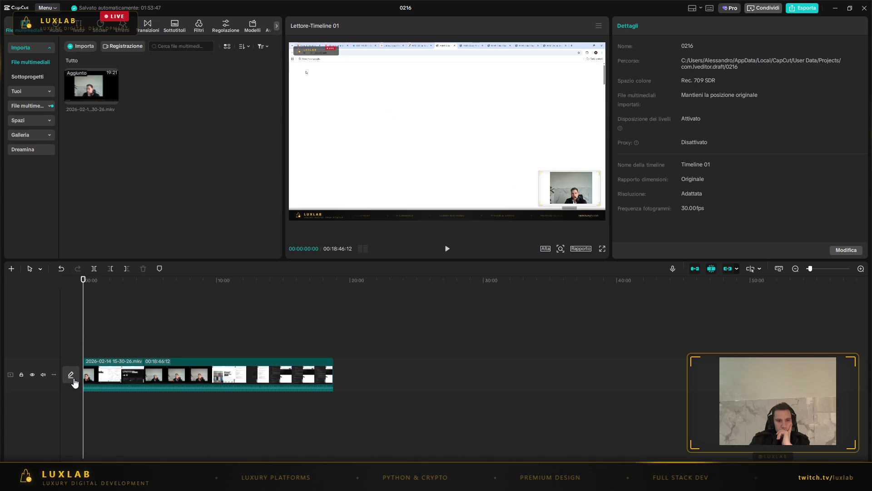
{"action": "left_click", "coordinate": [69, 375]}
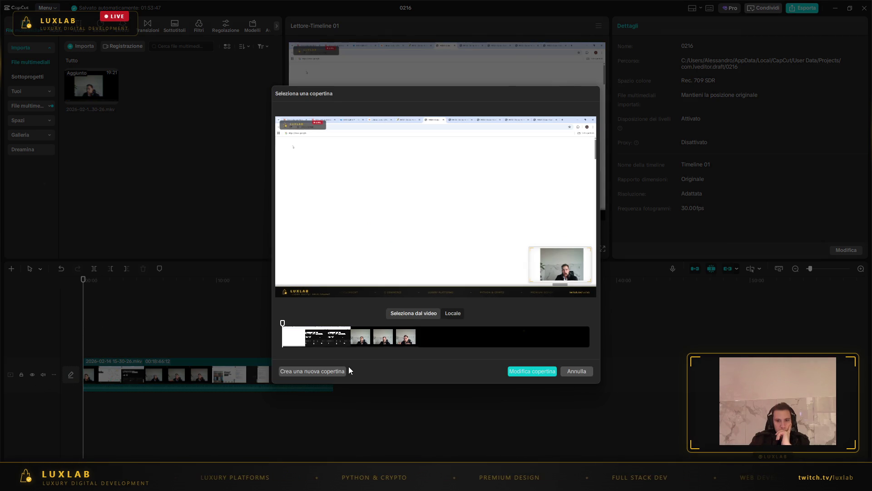
- Start a new cover and apply the Iconic Player basketball template with its player photo
{"action": "left_click", "coordinate": [327, 372]}
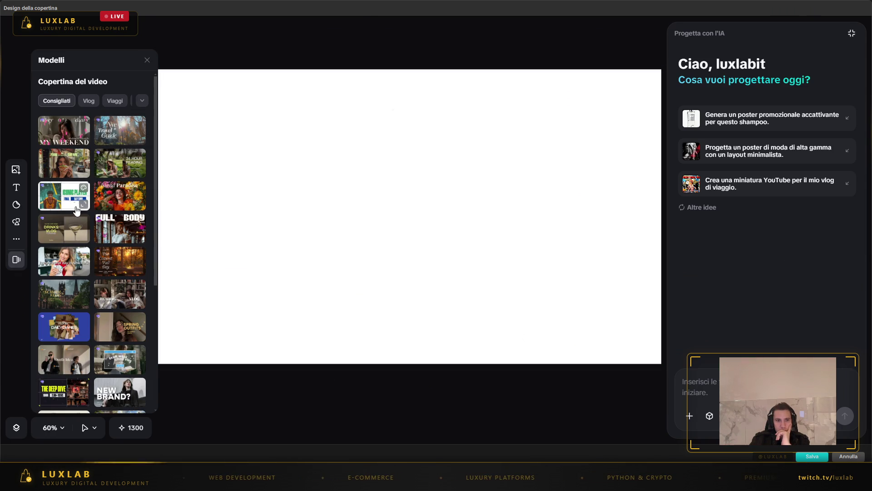
{"action": "left_click", "coordinate": [56, 201]}
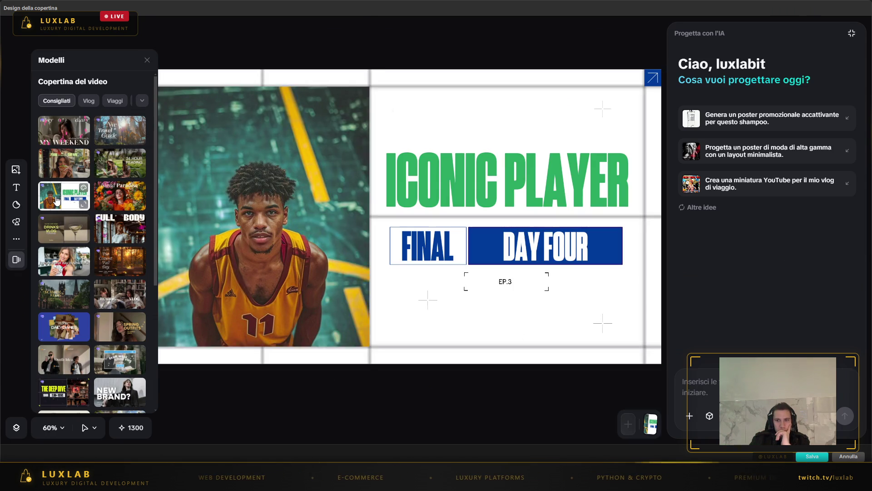
{"action": "left_click", "coordinate": [284, 205]}
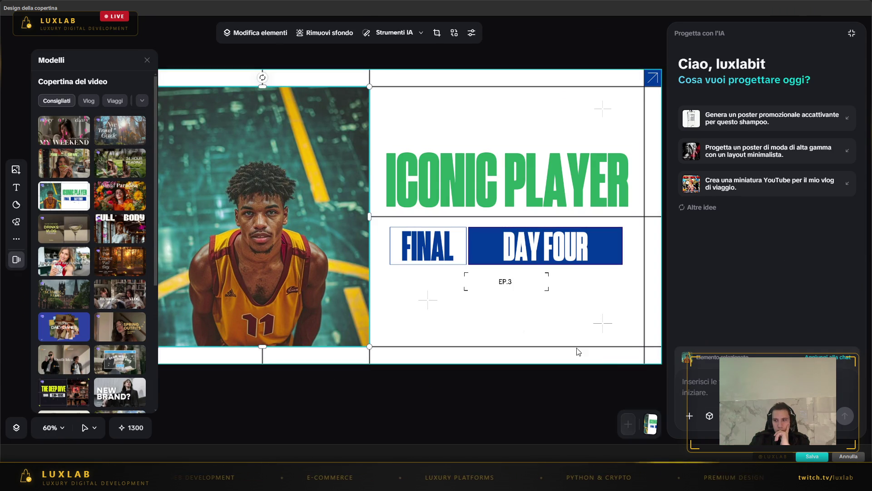
{"action": "left_click", "coordinate": [715, 388]}
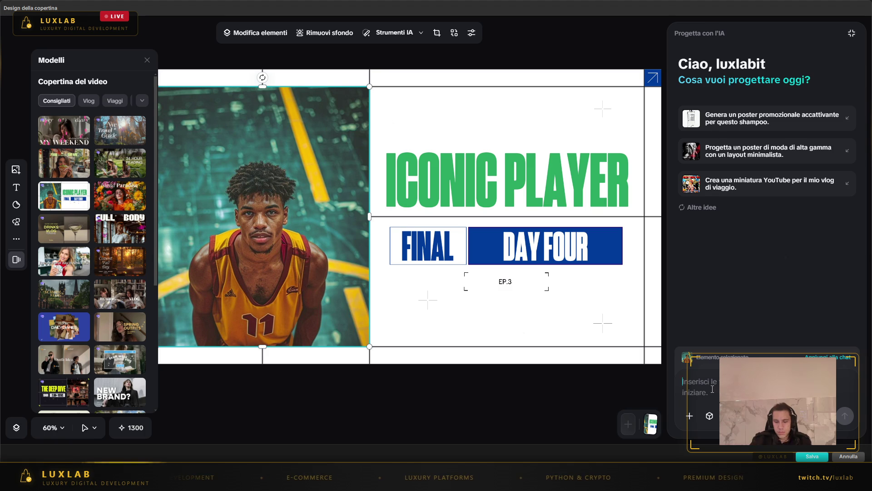
- Send the AI design assistant a request for a vertical cover with vibe-coding text
{"action": "type", "text": "in verticale"}
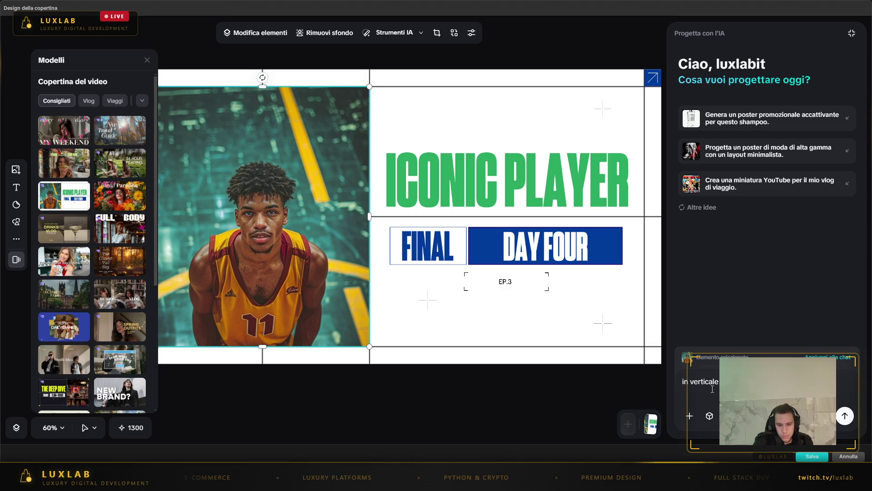
{"action": "type", "text": "i aper"}
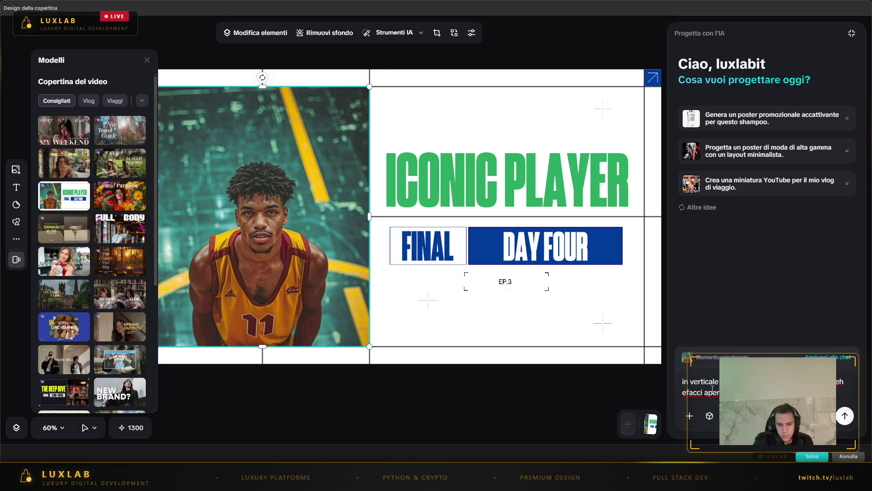
{"action": "key", "text": "Return"}
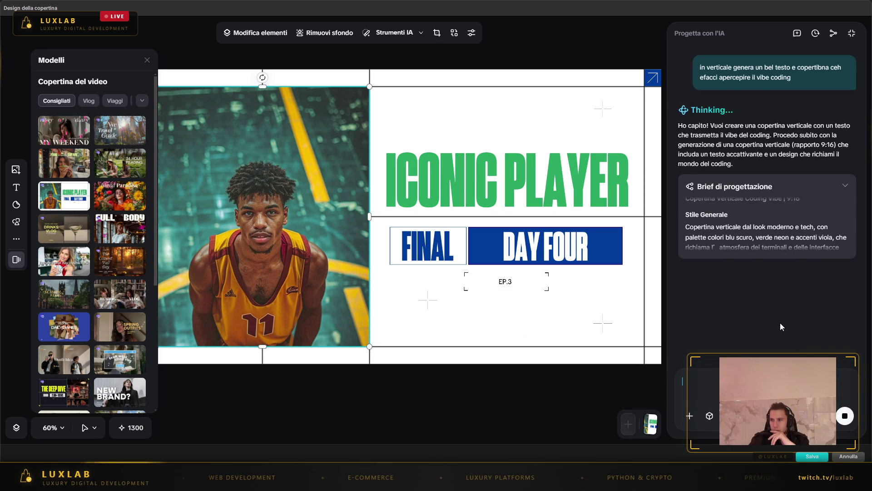
{"action": "left_click", "coordinate": [483, 192]}
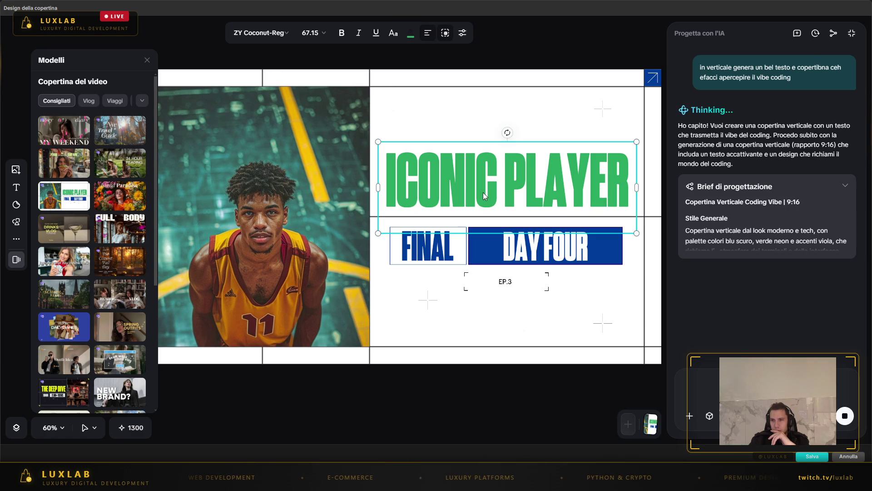
{"action": "double_click", "coordinate": [505, 185]}
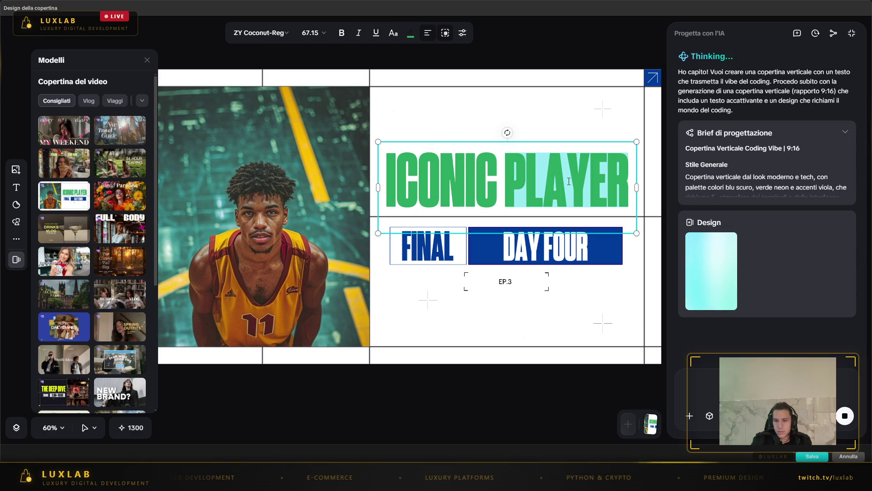
- Erase the ICONIC PLAYER headline and type 'vibecoding' in its place
{"action": "key", "text": "BackSpace"}
{"action": "key", "text": "BackSpace"}
{"action": "key", "text": "BackSpace"}
{"action": "key", "text": "BackSpace"}
{"action": "key", "text": "BackSpace"}
{"action": "key", "text": "BackSpace"}
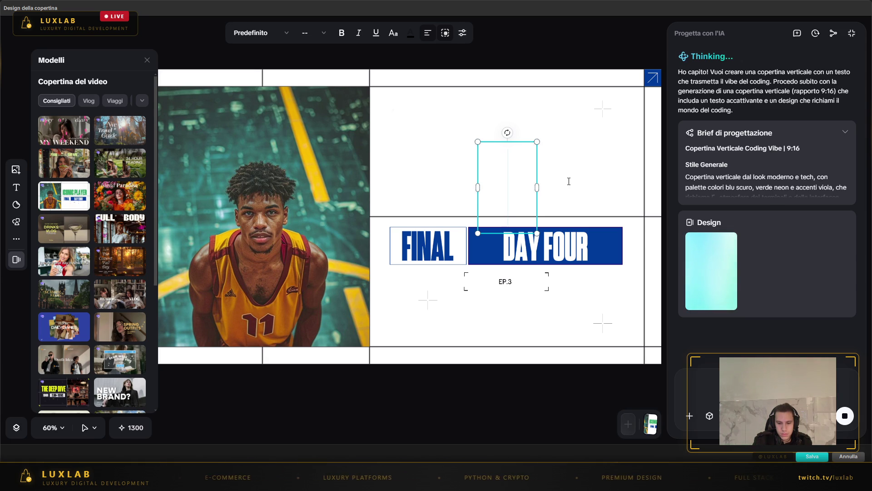
{"action": "type", "text": "vibe"}
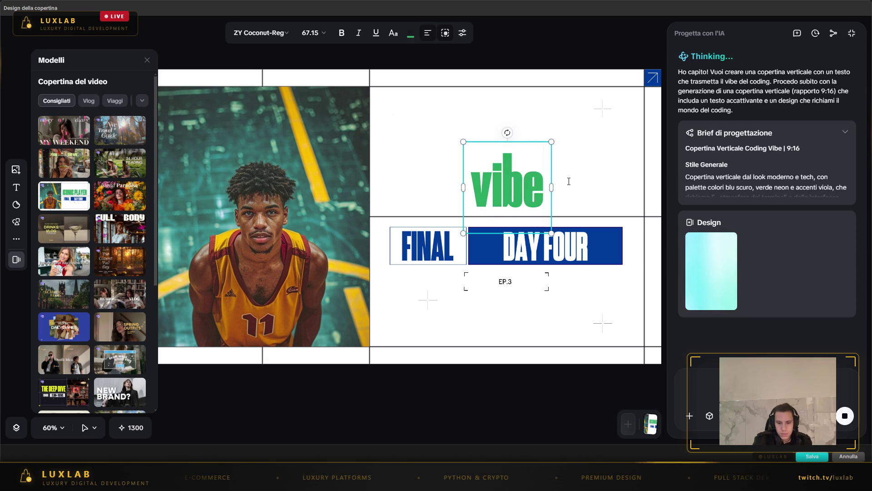
{"action": "type", "text": "cod"}
{"action": "key", "text": "BackSpace"}
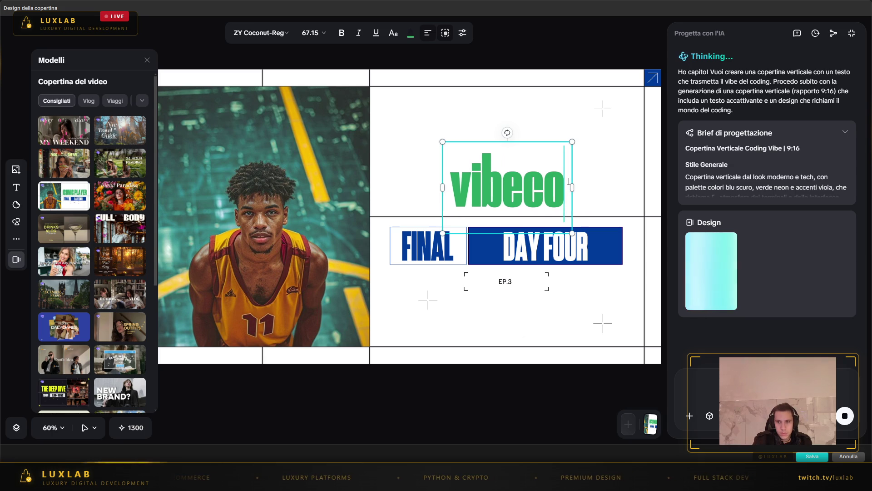
{"action": "key", "text": "BackSpace"}
{"action": "key", "text": "BackSpace"}
{"action": "key", "text": "BackSpace"}
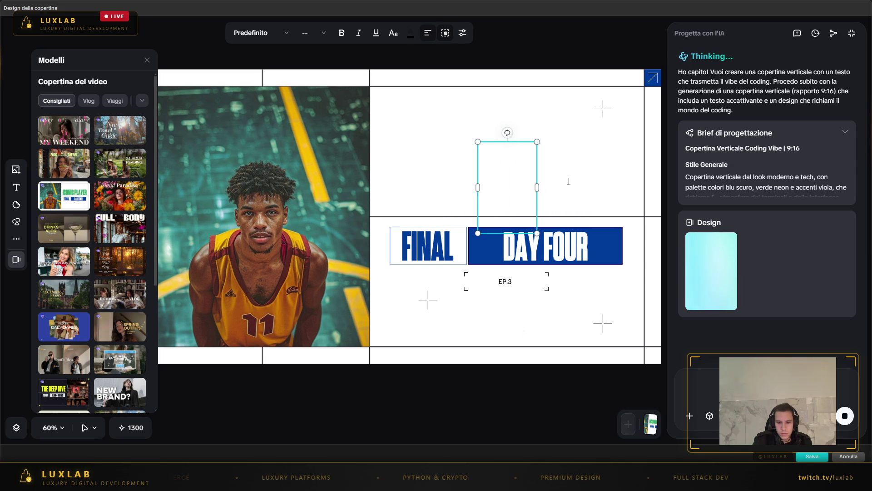
{"action": "type", "text": "vibecod"}
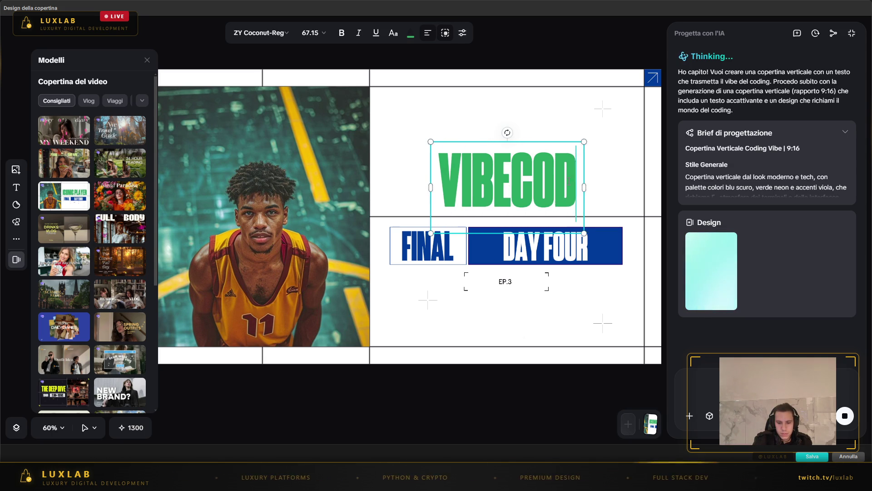
{"action": "type", "text": "ing"}
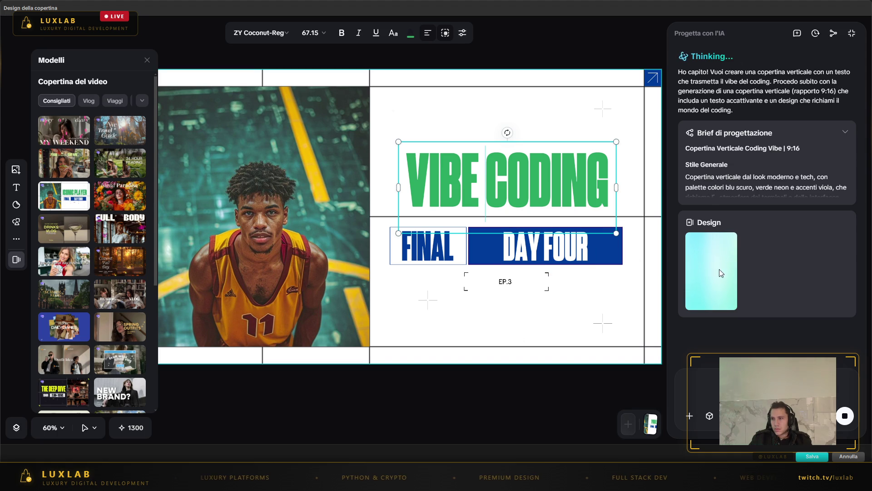
{"action": "left_click", "coordinate": [539, 244]}
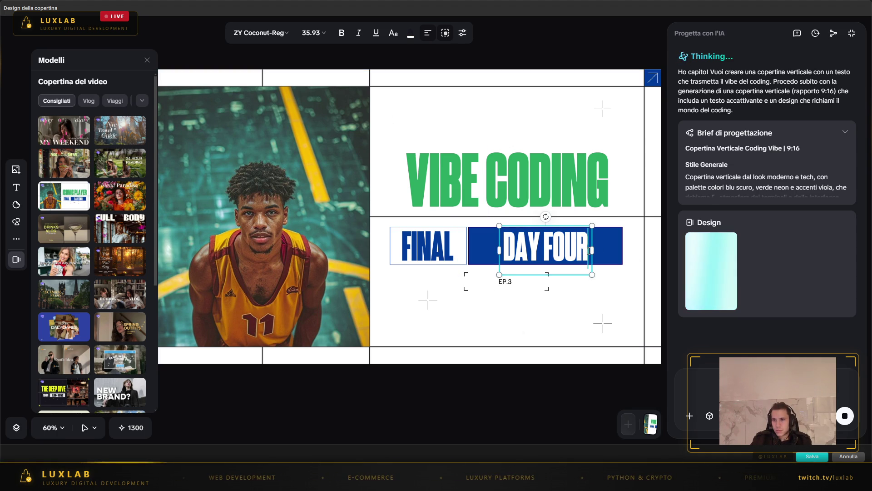
- Delete the DAY FOUR text from the blue bar, also clearing a trial 'STE' entry
{"action": "key", "text": "BackSpace"}
{"action": "key", "text": "BackSpace"}
{"action": "key", "text": "BackSpace"}
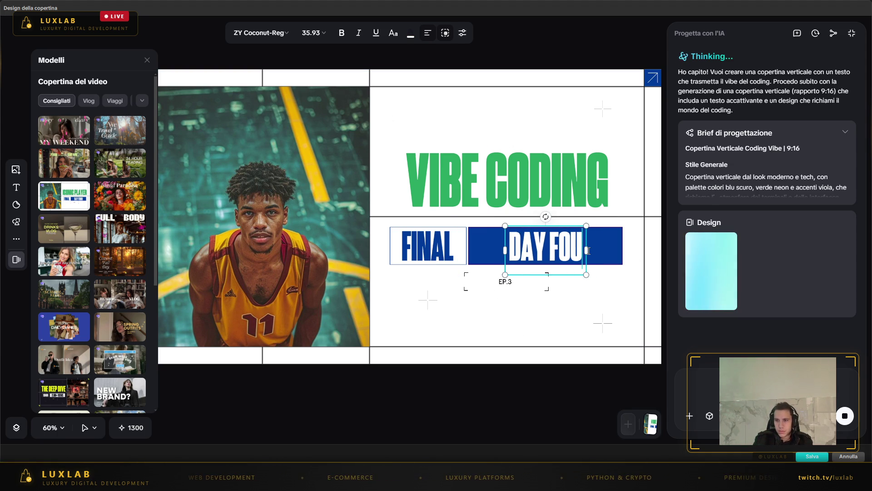
{"action": "key", "text": "BackSpace"}
{"action": "key", "text": "BackSpace"}
{"action": "key", "text": "BackSpace"}
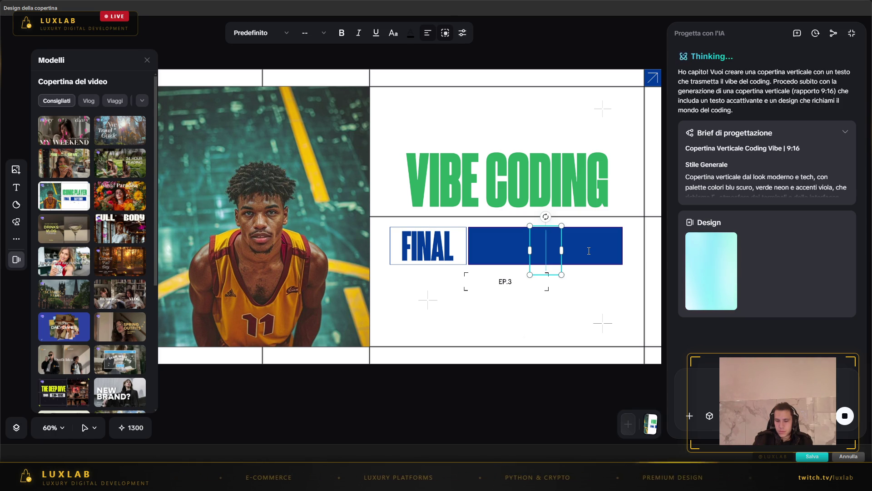
{"action": "type", "text": "STE"}
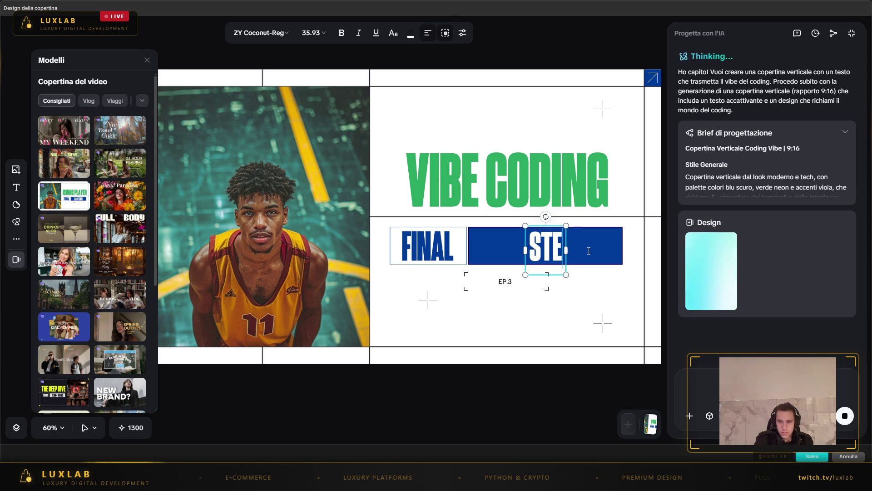
{"action": "key", "text": "BackSpace"}
{"action": "key", "text": "BackSpace"}
{"action": "key", "text": "BackSpace"}
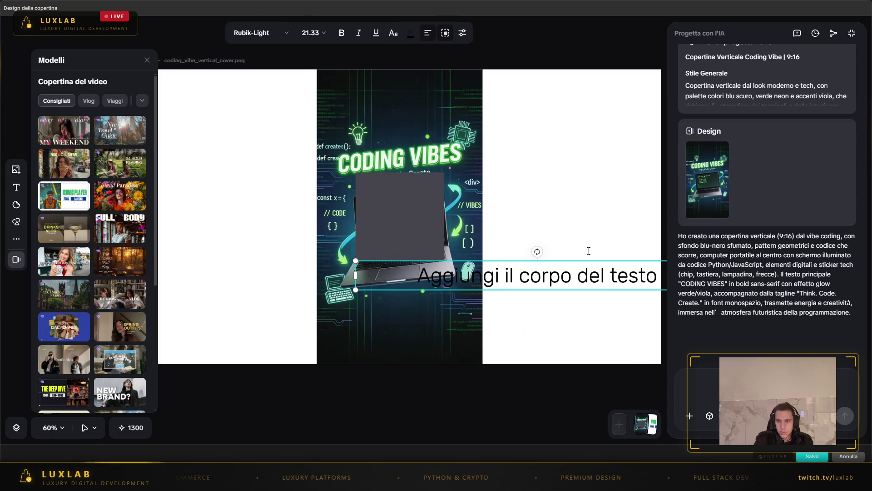
- Pull the grey square and circle off the laptop and delete both
{"action": "left_click", "coordinate": [440, 143]}
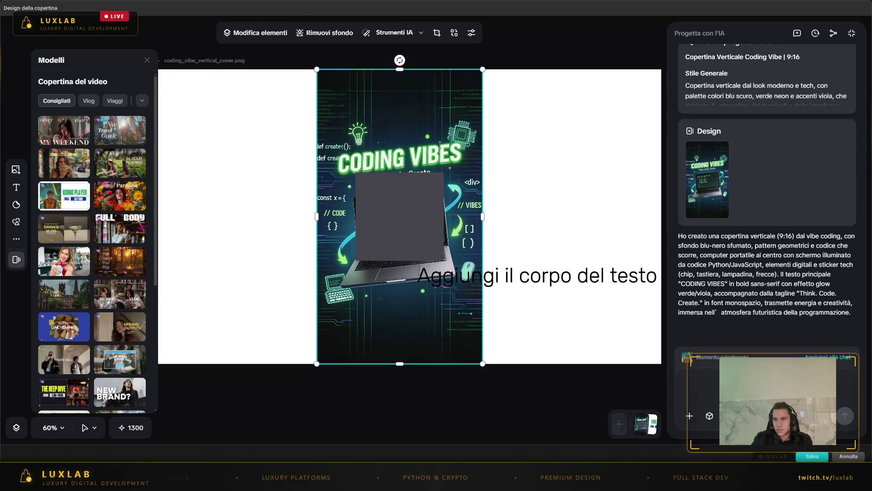
{"action": "mouse_move", "coordinate": [399, 217]}
{"action": "left_mouse_down"}
{"action": "mouse_move", "coordinate": [255, 258]}
{"action": "mouse_move", "coordinate": [305, 236]}
{"action": "mouse_move", "coordinate": [292, 330]}
{"action": "mouse_move", "coordinate": [289, 242]}
{"action": "left_mouse_up"}
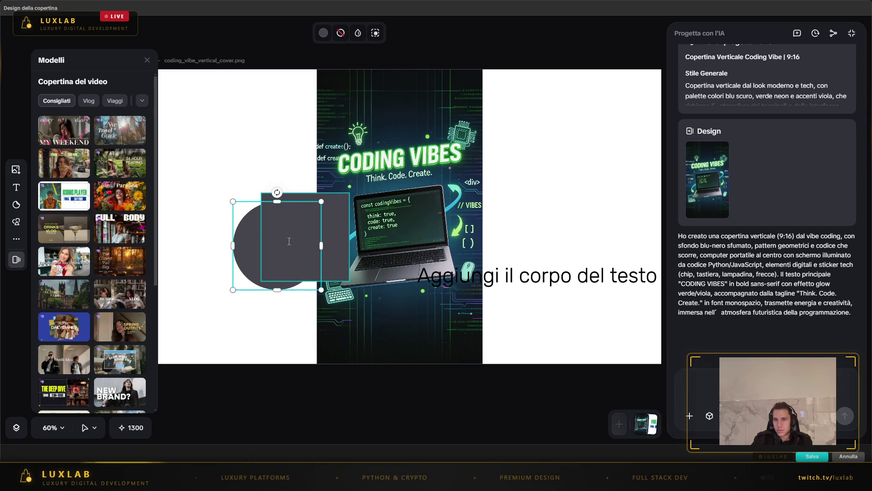
{"action": "left_click", "coordinate": [289, 240]}
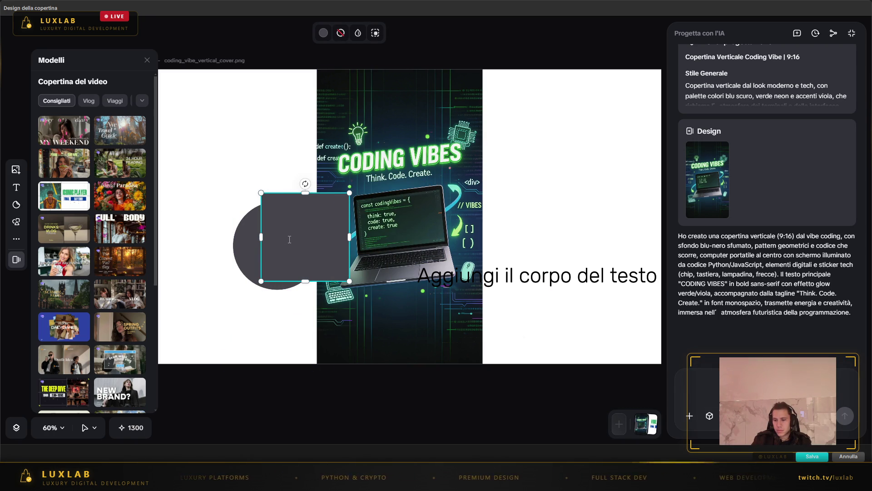
{"action": "key", "text": "Delete"}
{"action": "left_click", "coordinate": [290, 239]}
{"action": "key", "text": "Delete"}
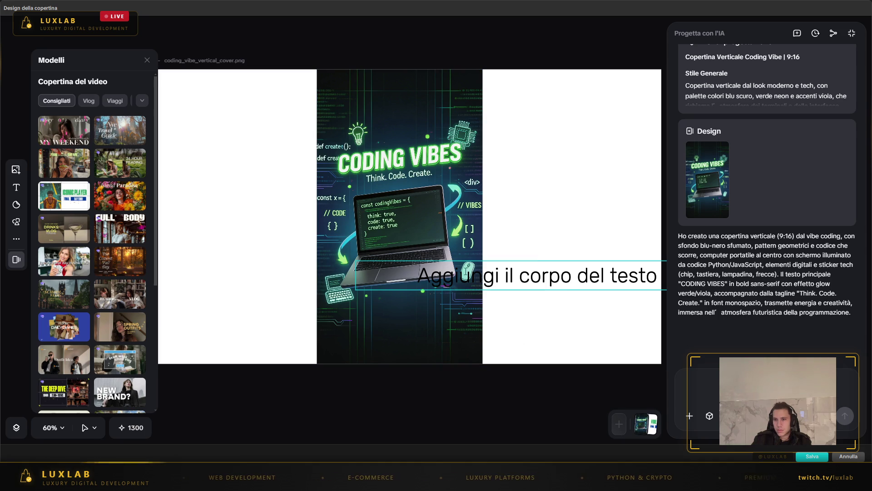
- Drag the whole Coding Vibes image down to the page thumbnails strip
{"action": "left_click", "coordinate": [495, 273]}
{"action": "left_click", "coordinate": [496, 264]}
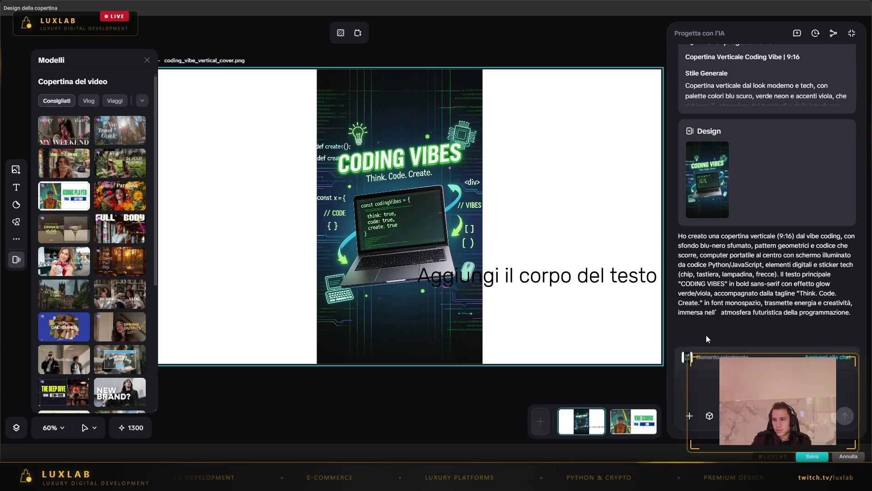
{"action": "mouse_move", "coordinate": [399, 179]}
{"action": "left_mouse_down"}
{"action": "mouse_move", "coordinate": [423, 291]}
{"action": "mouse_move", "coordinate": [617, 418]}
{"action": "left_mouse_up"}
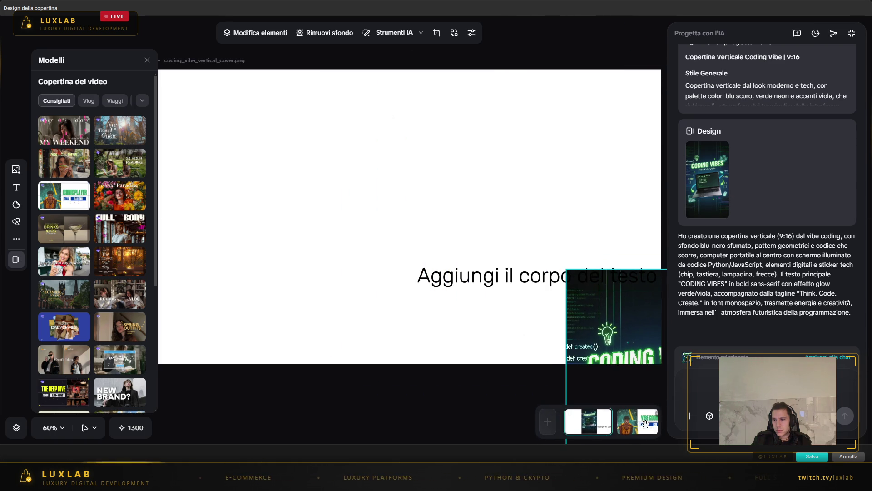
- On the Vibe Coding page, drop the Coding Vibes design over the basketball photo, enlarged to fill the left
{"action": "left_click", "coordinate": [643, 423]}
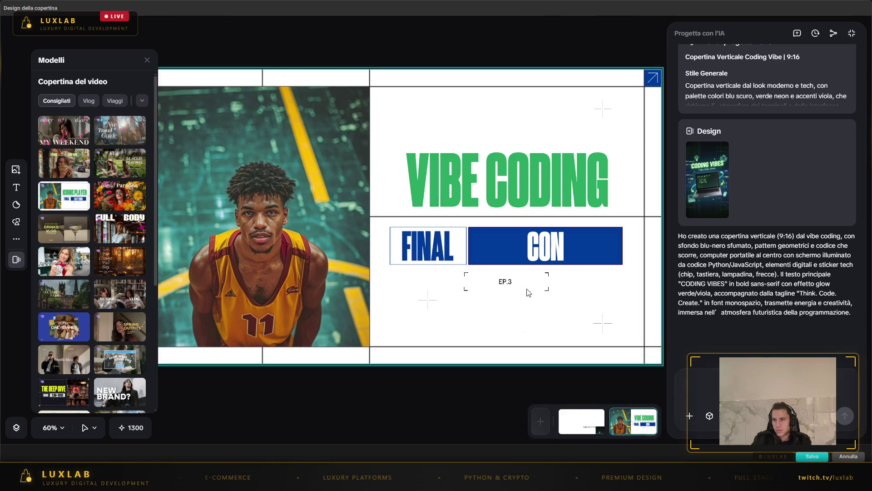
{"action": "left_click_drag", "start_coordinate": [707, 180], "coordinate": [439, 275]}
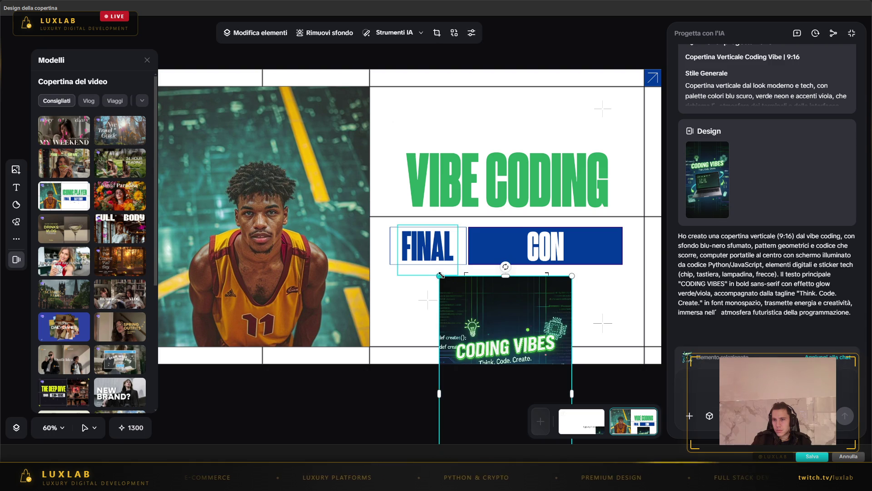
{"action": "mouse_move", "coordinate": [511, 341]}
{"action": "left_mouse_down"}
{"action": "mouse_move", "coordinate": [327, 134]}
{"action": "mouse_move", "coordinate": [239, 173]}
{"action": "mouse_move", "coordinate": [291, 151]}
{"action": "left_mouse_up"}
{"action": "mouse_move", "coordinate": [313, 108]}
{"action": "left_mouse_down"}
{"action": "mouse_move", "coordinate": [379, 83]}
{"action": "mouse_move", "coordinate": [350, 50]}
{"action": "left_mouse_up"}
{"action": "mouse_move", "coordinate": [277, 144]}
{"action": "left_mouse_down"}
{"action": "mouse_move", "coordinate": [287, 165]}
{"action": "mouse_move", "coordinate": [277, 171]}
{"action": "left_mouse_up"}
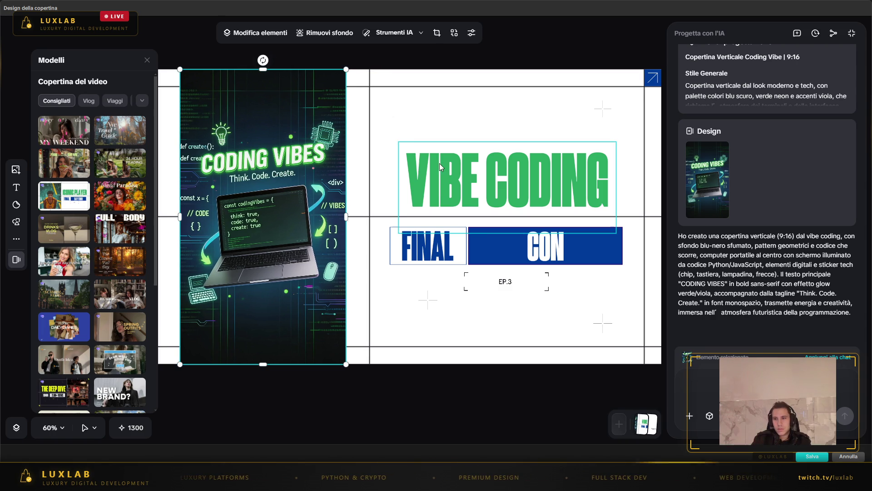
{"action": "left_click", "coordinate": [427, 297]}
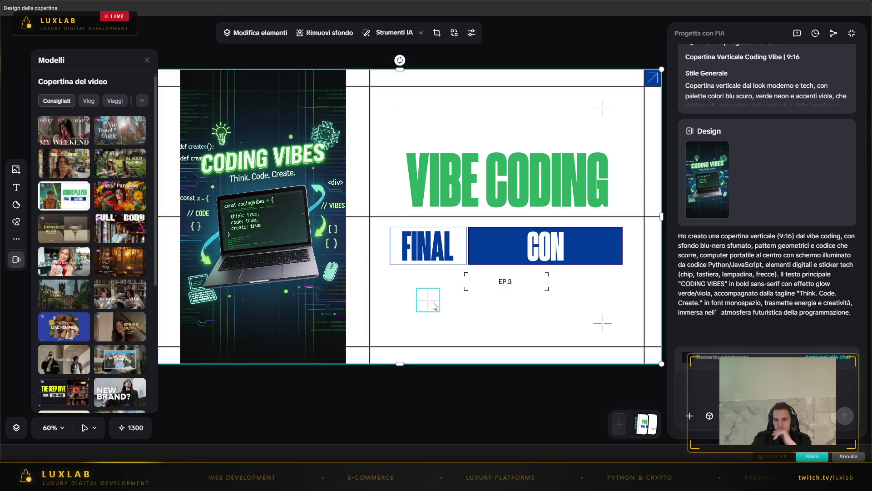
- Bold the EP.3 label and change it to EP.1
{"action": "left_click", "coordinate": [512, 283]}
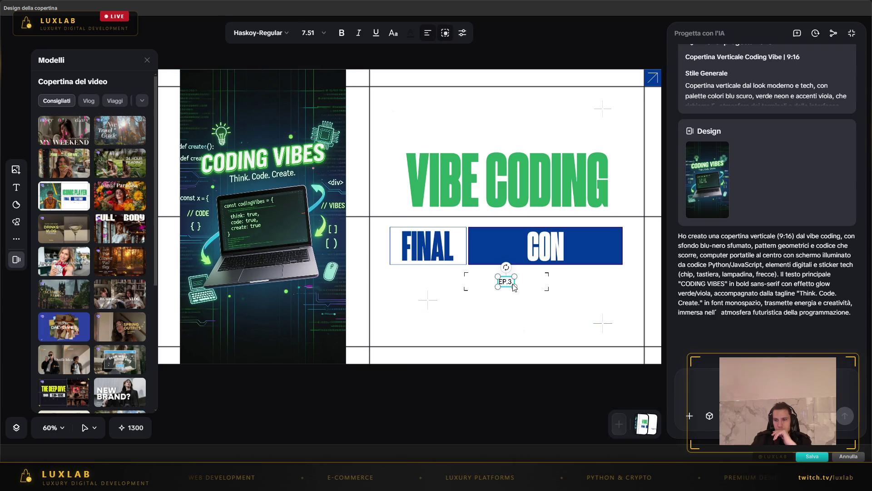
{"action": "key", "text": "ctrl+b"}
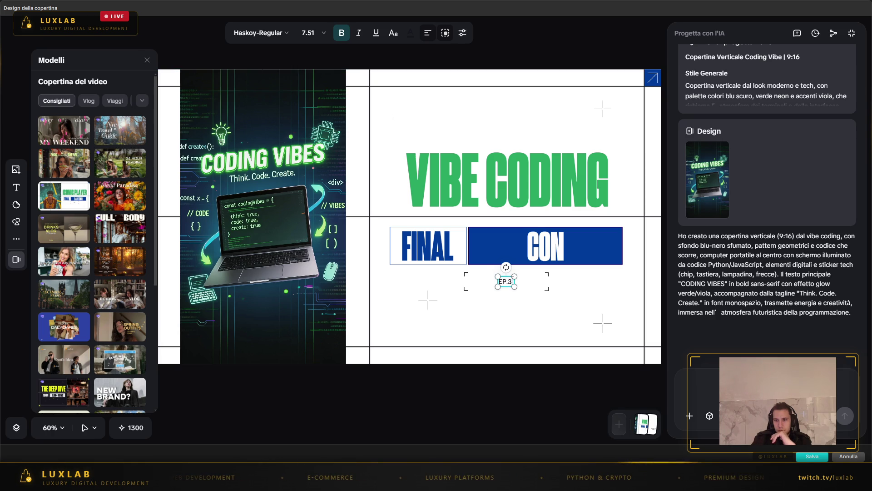
{"action": "key", "text": "BackSpace"}
{"action": "type", "text": "1"}
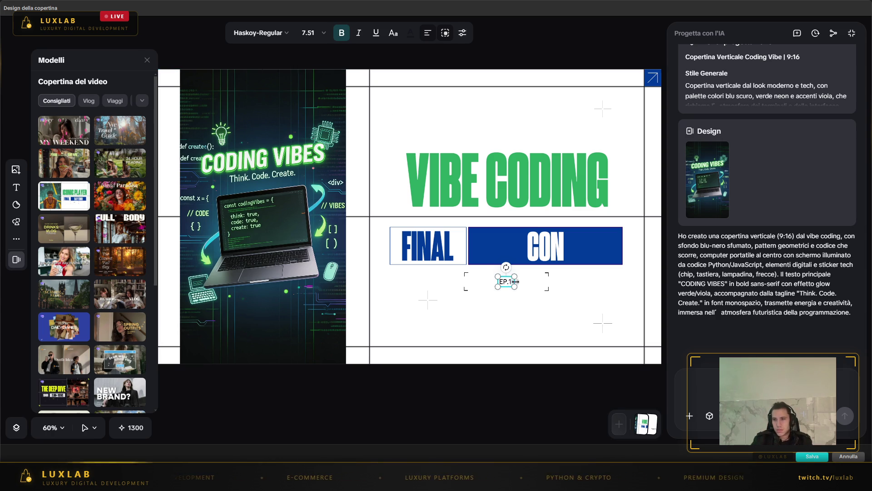
{"action": "left_click", "coordinate": [525, 320]}
- Change the blue bar text from CON to CODE, making it FINAL CODE
{"action": "left_click", "coordinate": [567, 247]}
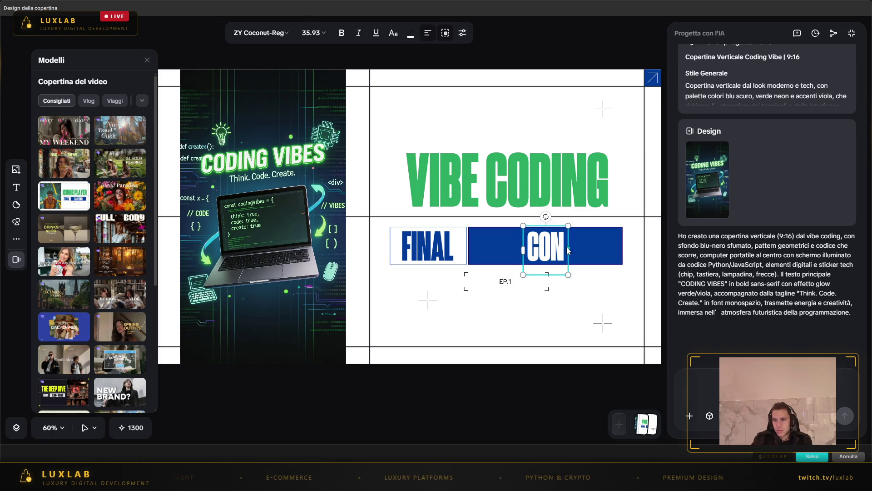
{"action": "left_click", "coordinate": [564, 247]}
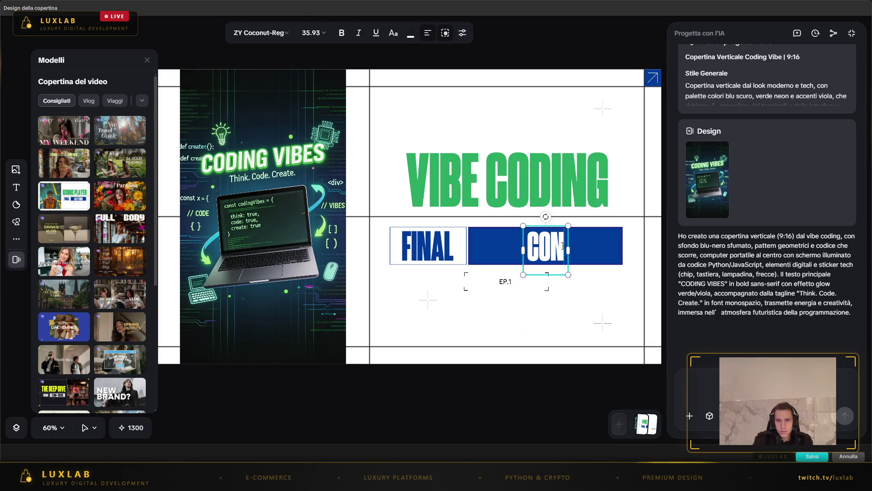
{"action": "key", "text": "BackSpace"}
{"action": "type", "text": "DE"}
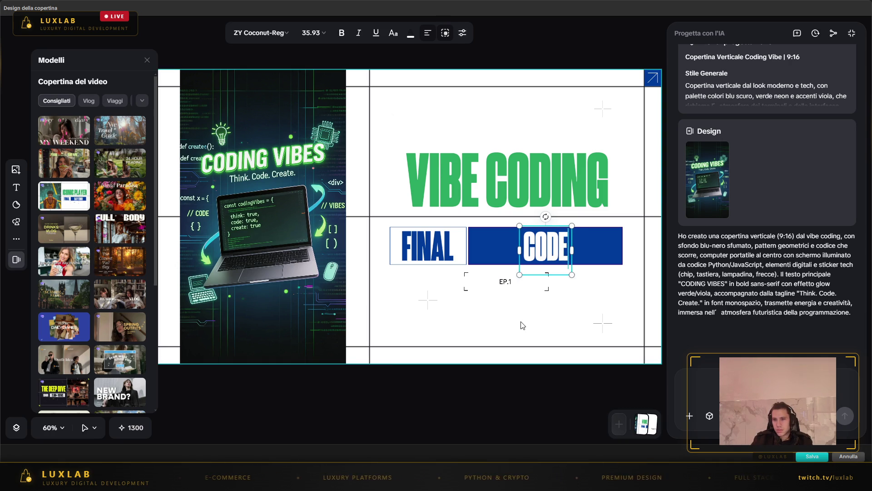
{"action": "left_click", "coordinate": [531, 300]}
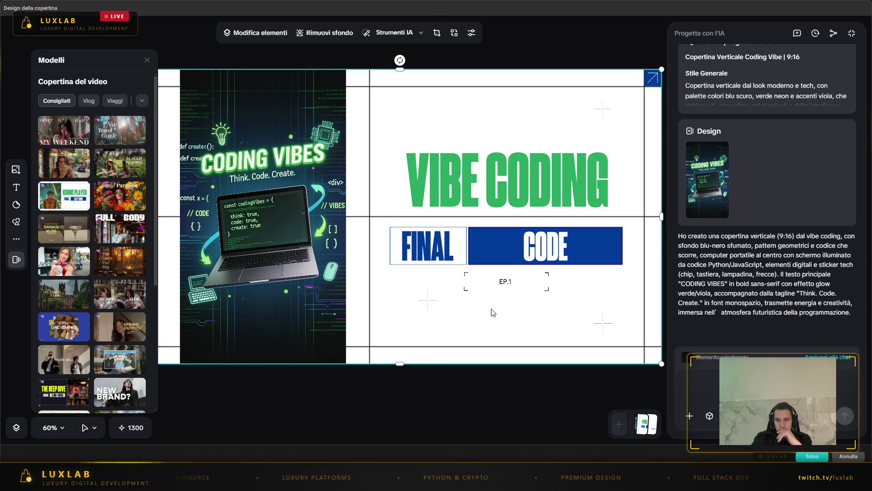
- Apply bold to the EP.1 label again
{"action": "left_click", "coordinate": [508, 282]}
{"action": "key", "text": "ctrl+b"}
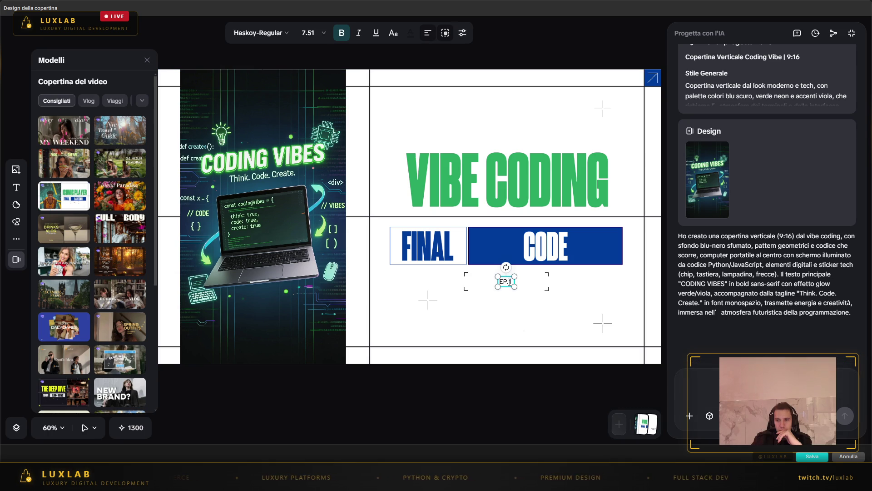
{"action": "left_click", "coordinate": [515, 280]}
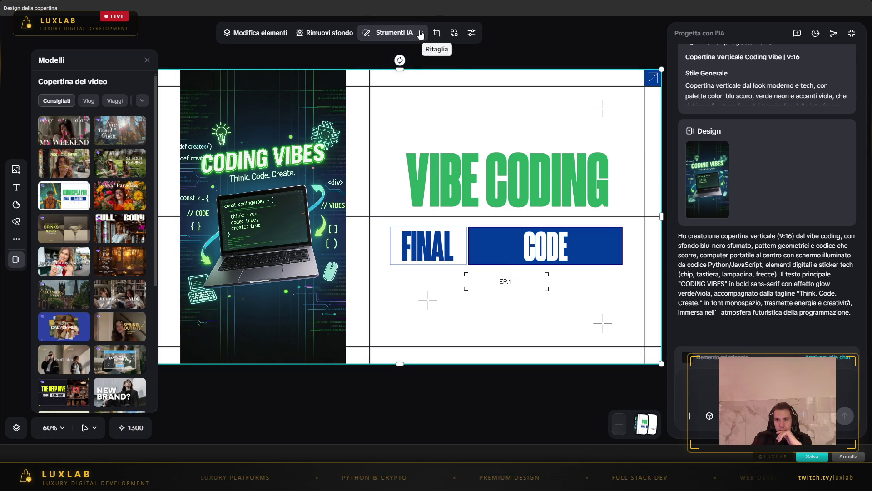
{"action": "left_click", "coordinate": [398, 34]}
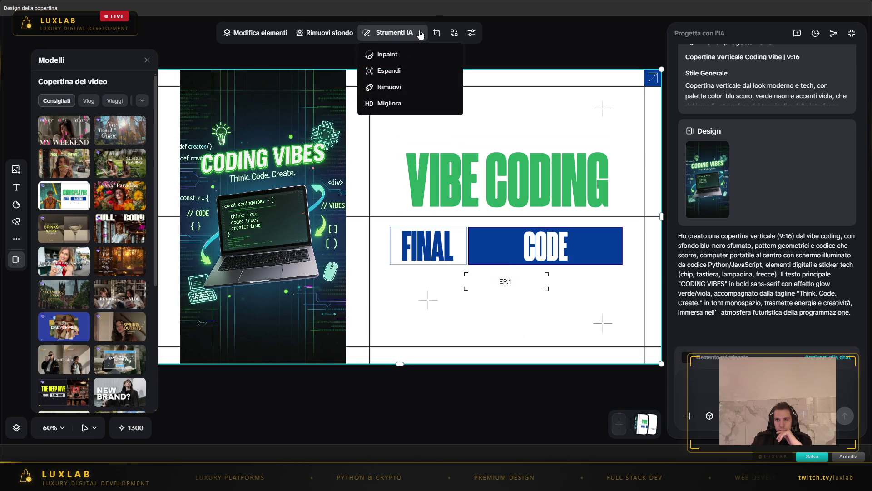
{"action": "left_click", "coordinate": [412, 72]}
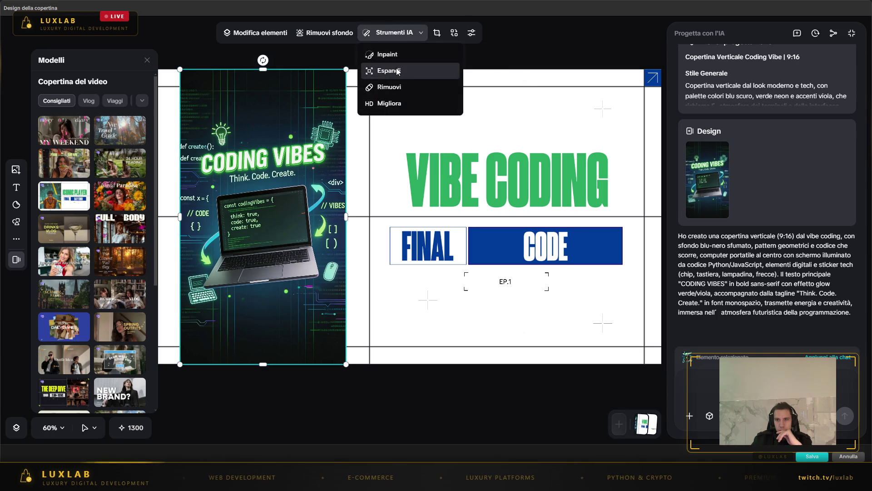
{"action": "left_click", "coordinate": [396, 69]}
{"action": "left_click_drag", "start_coordinate": [386, 217], "coordinate": [448, 217]}
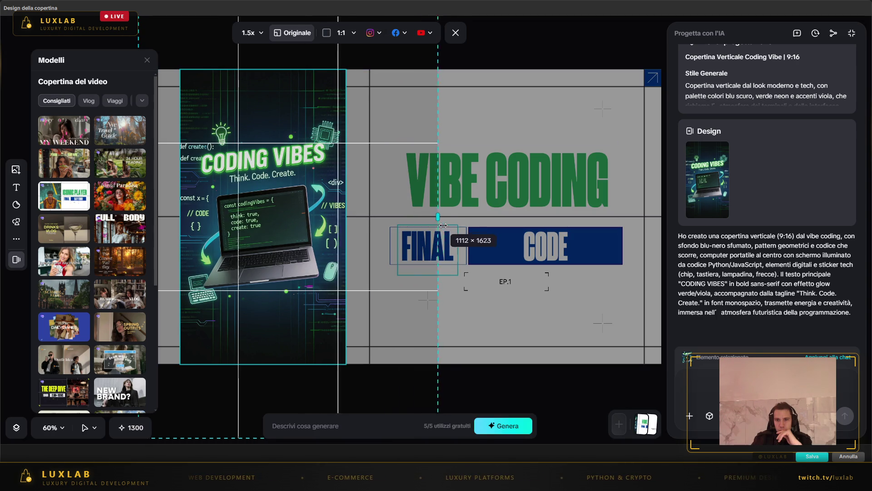
{"action": "left_click", "coordinate": [516, 424]}
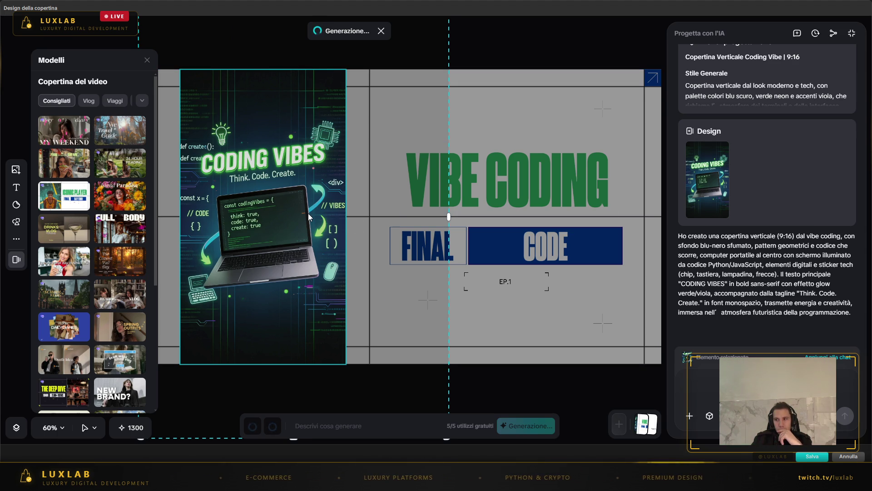
{"action": "left_click_drag", "start_coordinate": [448, 217], "coordinate": [359, 213]}
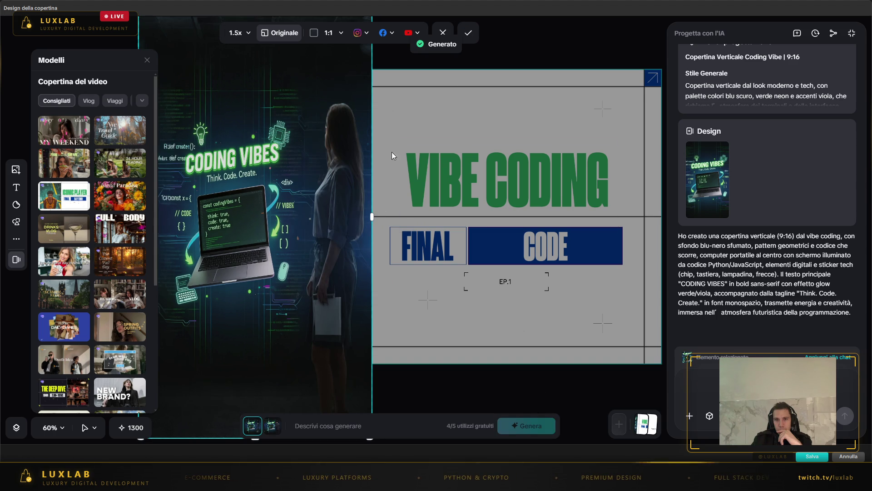
{"action": "mouse_move", "coordinate": [372, 217]}
{"action": "left_mouse_down"}
{"action": "mouse_move", "coordinate": [445, 219]}
{"action": "mouse_move", "coordinate": [363, 219]}
{"action": "left_mouse_up"}
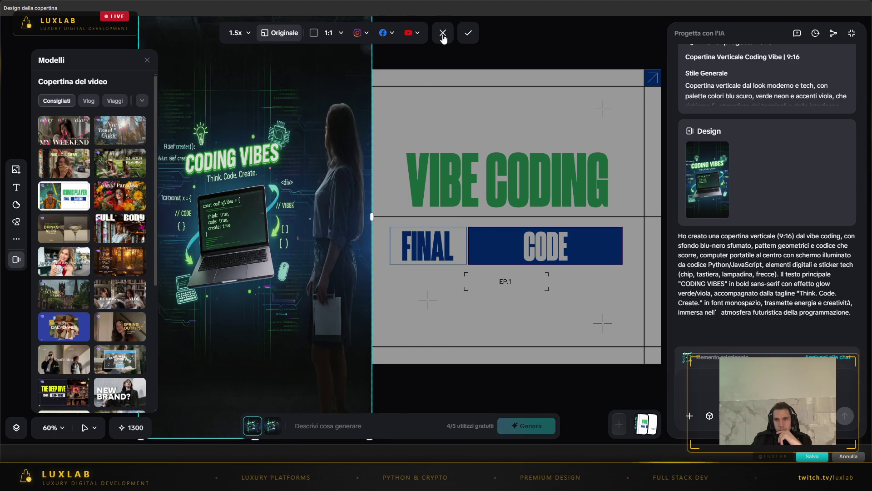
{"action": "left_click", "coordinate": [442, 33]}
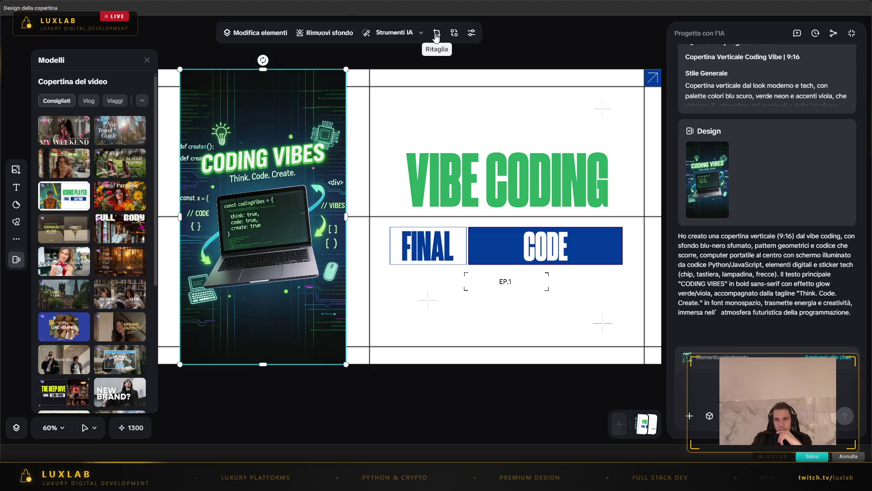
- Retry the AI Expand tool on the Coding Vibes image, adjusting the frame edges, and generate
{"action": "left_click", "coordinate": [395, 33]}
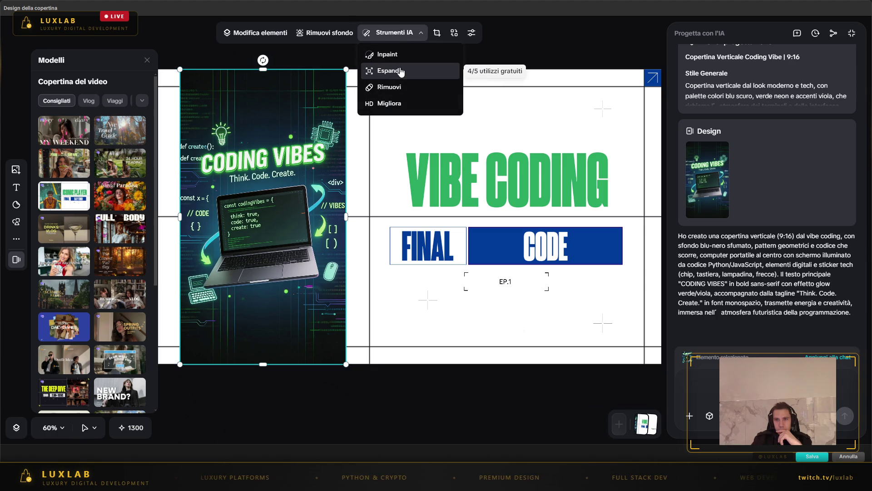
{"action": "left_click", "coordinate": [390, 71]}
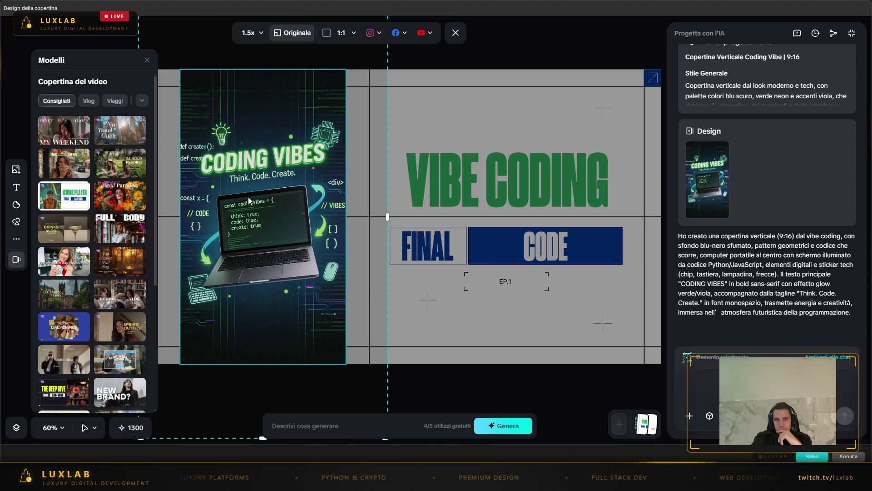
{"action": "mouse_move", "coordinate": [236, 105]}
{"action": "left_mouse_down"}
{"action": "mouse_move", "coordinate": [260, 109]}
{"action": "mouse_move", "coordinate": [243, 113]}
{"action": "left_mouse_up"}
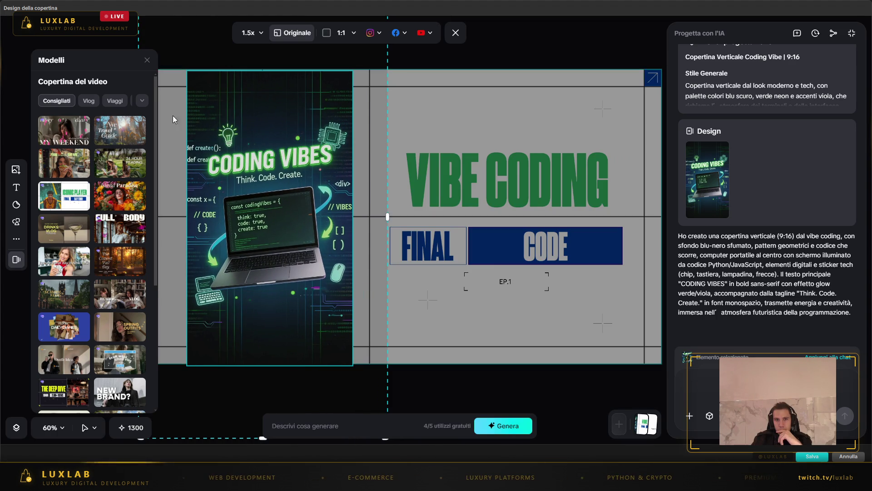
{"action": "left_click", "coordinate": [148, 61]}
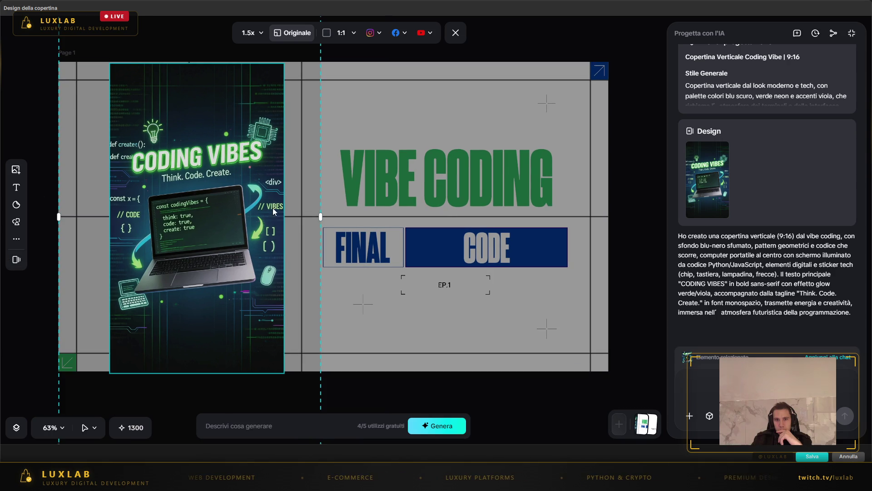
{"action": "left_click_drag", "start_coordinate": [320, 217], "coordinate": [233, 222]}
{"action": "left_click_drag", "start_coordinate": [59, 216], "coordinate": [76, 217]}
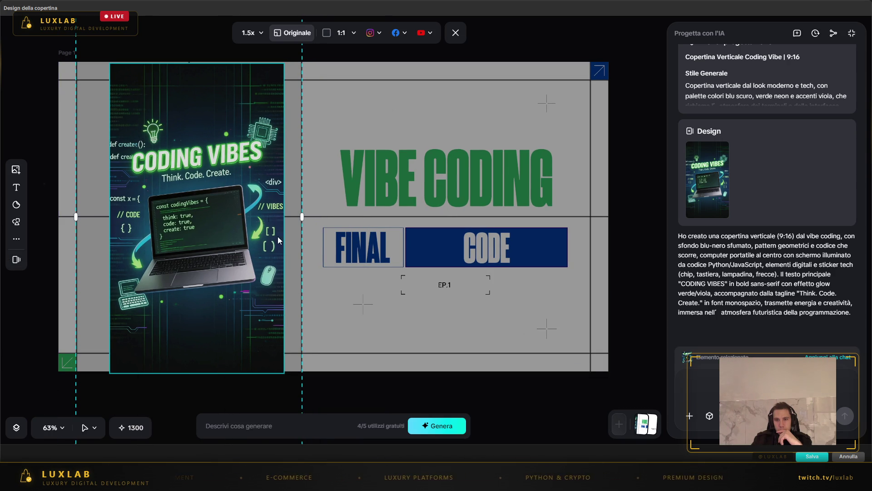
{"action": "left_click", "coordinate": [442, 427]}
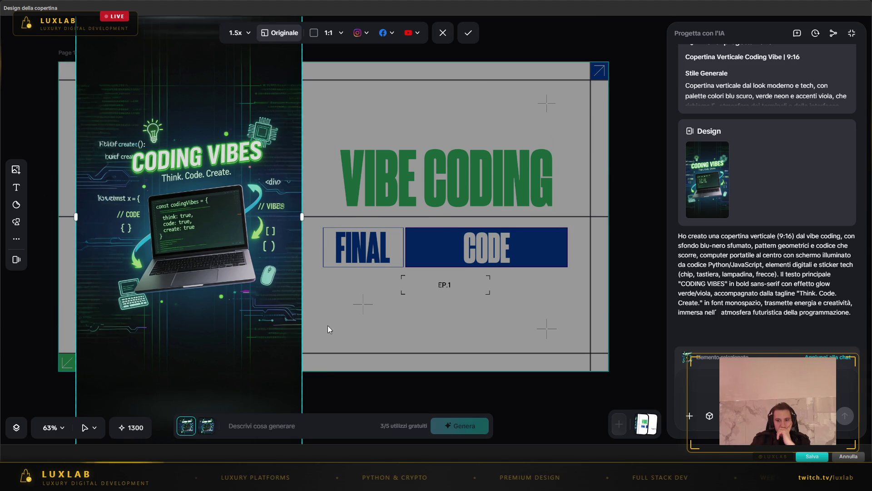
- Discard the generated expansion, deselect the image, and save the cover design
{"action": "scroll", "coordinate": [291, 350], "scroll_direction": "down", "scroll_amount": 2}
{"action": "left_click_drag", "start_coordinate": [192, 405], "coordinate": [191, 347]}
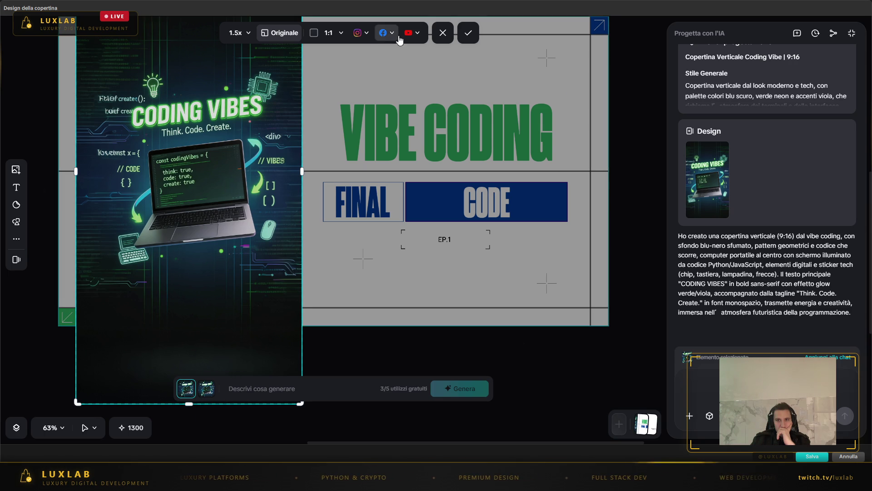
{"action": "left_click", "coordinate": [442, 33]}
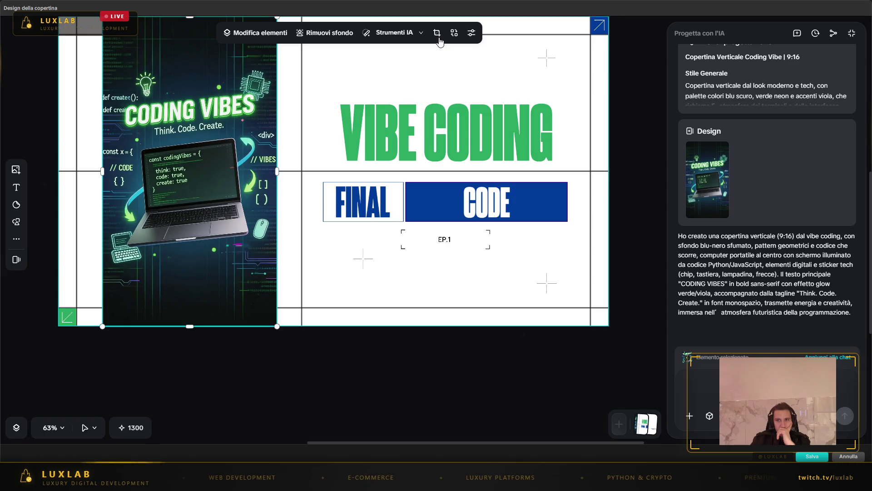
{"action": "scroll", "coordinate": [225, 355], "scroll_direction": "up", "scroll_amount": 5}
{"action": "scroll", "coordinate": [223, 335], "scroll_direction": "down", "scroll_amount": 2}
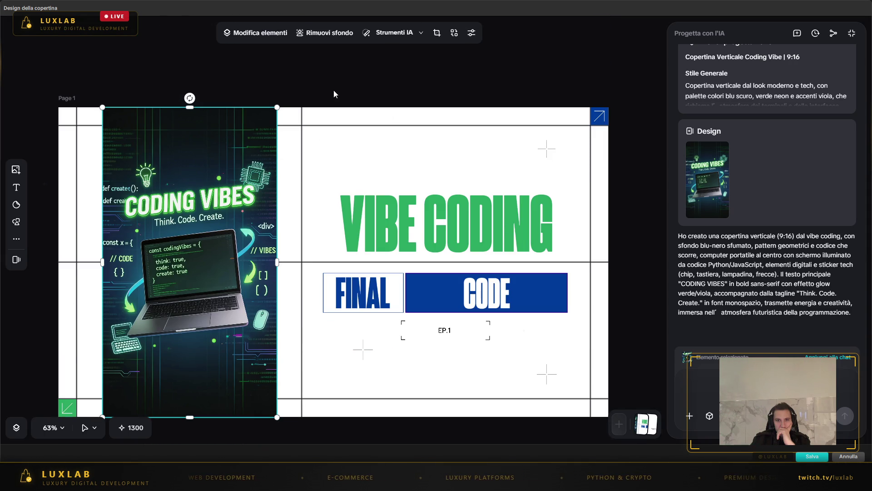
{"action": "left_click", "coordinate": [348, 72]}
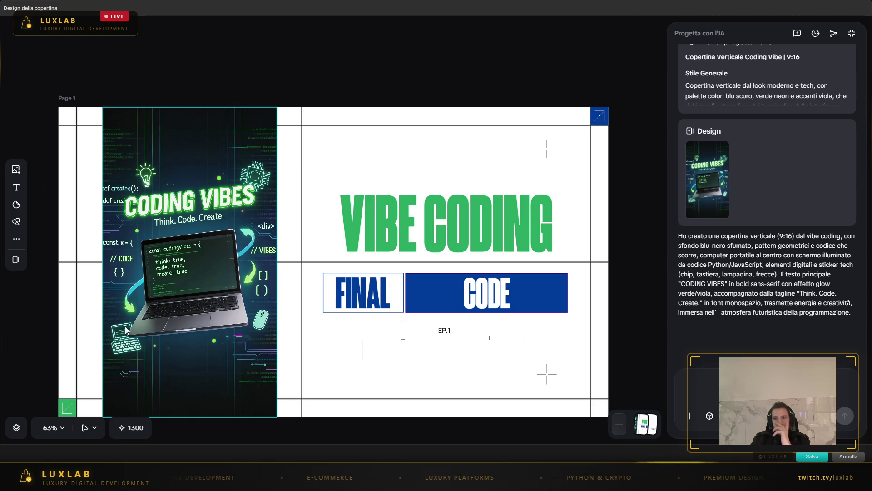
{"action": "left_click", "coordinate": [813, 456]}
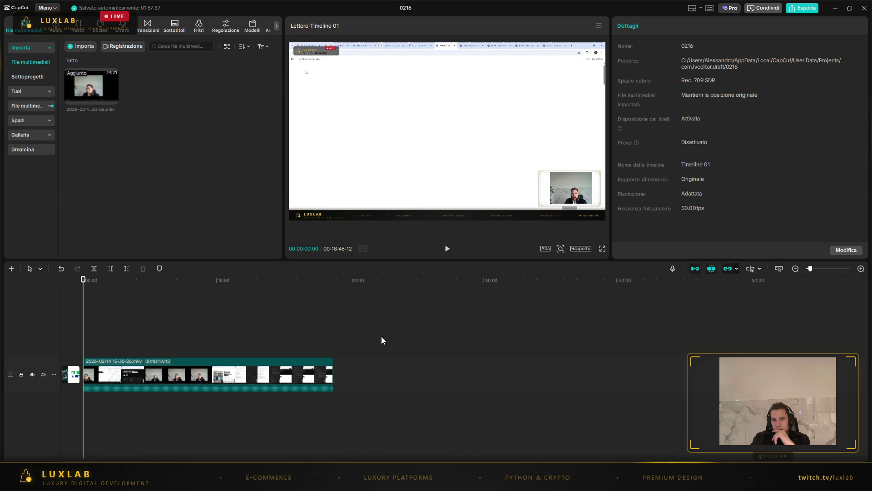
- Preview Coconut Groove in the Musica popolare library and add it at the timeline start
{"action": "left_click", "coordinate": [122, 409]}
{"action": "left_click", "coordinate": [83, 358]}
{"action": "left_click", "coordinate": [56, 28]}
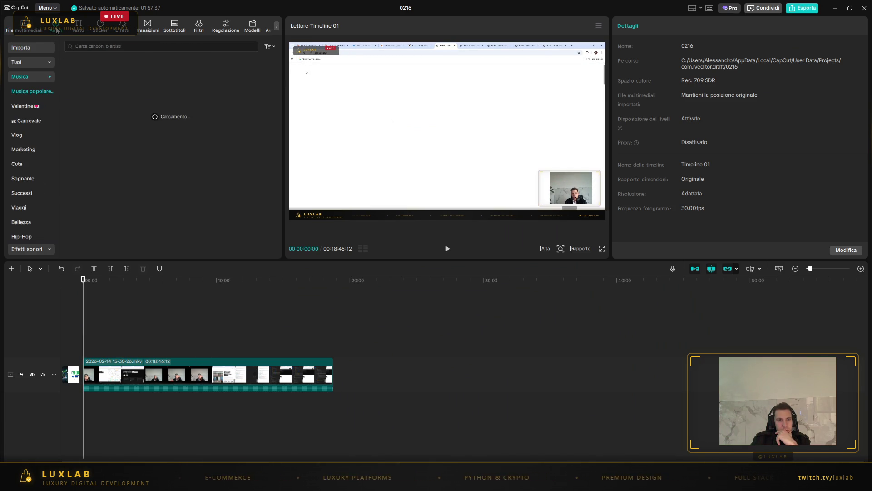
{"action": "left_click", "coordinate": [120, 77]}
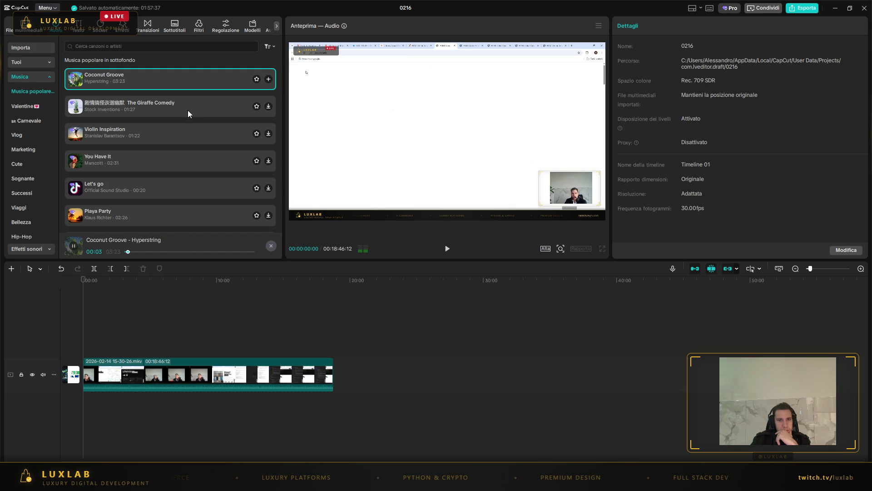
{"action": "left_click", "coordinate": [268, 79]}
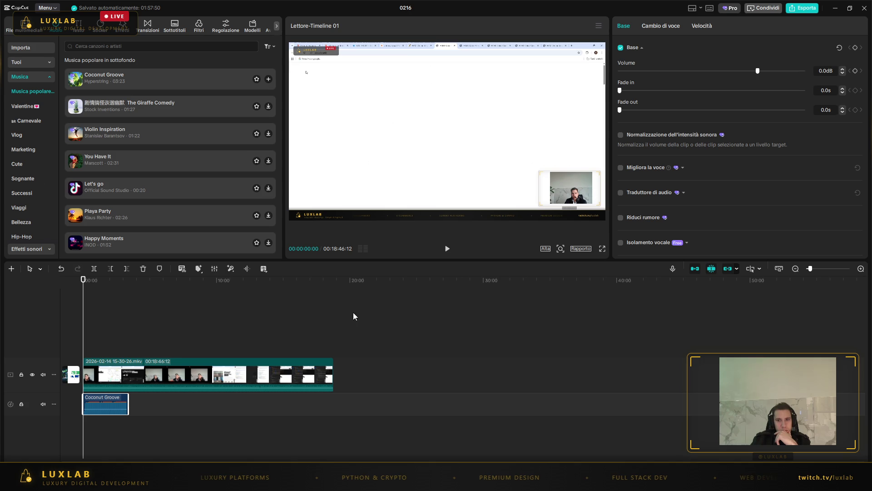
{"action": "left_click", "coordinate": [139, 372]}
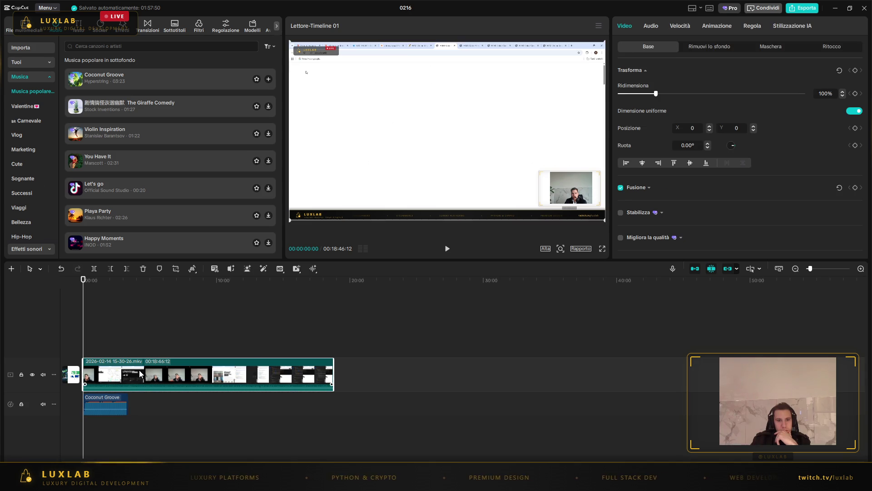
- Auto-split the stream clip with Divisione delle scene, then bring the Claude chat forward
{"action": "left_click", "coordinate": [231, 269]}
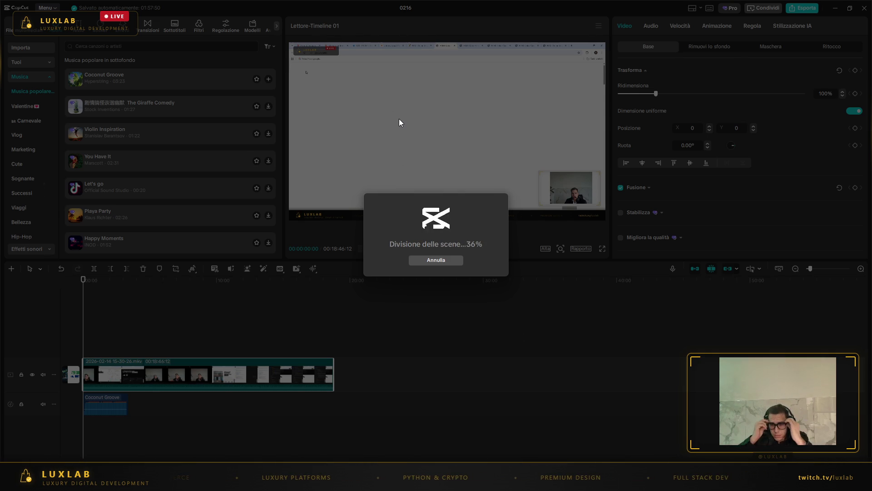
{"action": "key", "text": "super"}
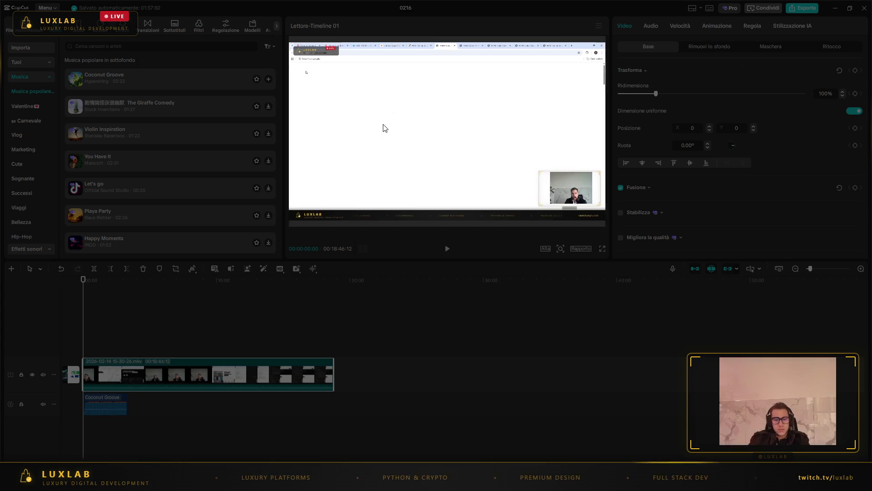
{"action": "left_click", "coordinate": [433, 424]}
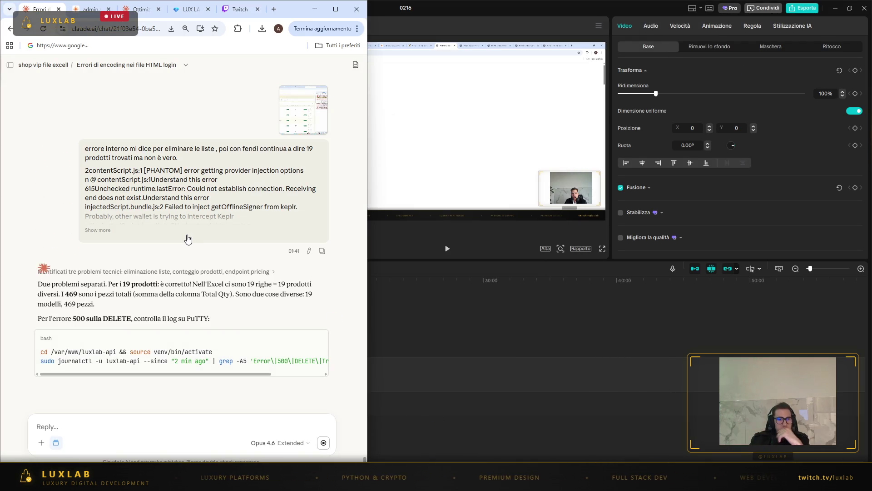
- Scroll the Claude chat and start a reply reading 'LE COLONNE NON SONO 21'
{"action": "scroll", "coordinate": [150, 264], "scroll_direction": "down", "scroll_amount": 1}
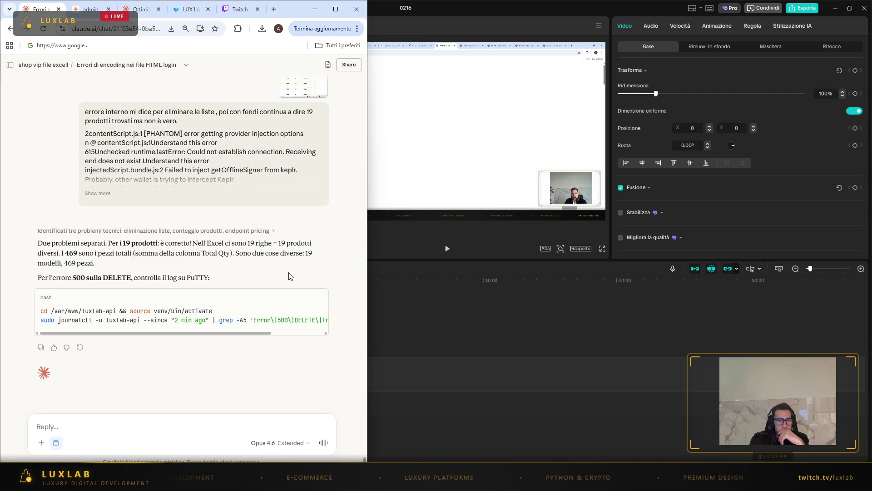
{"action": "left_click", "coordinate": [111, 421]}
{"action": "type", "text": "L"}
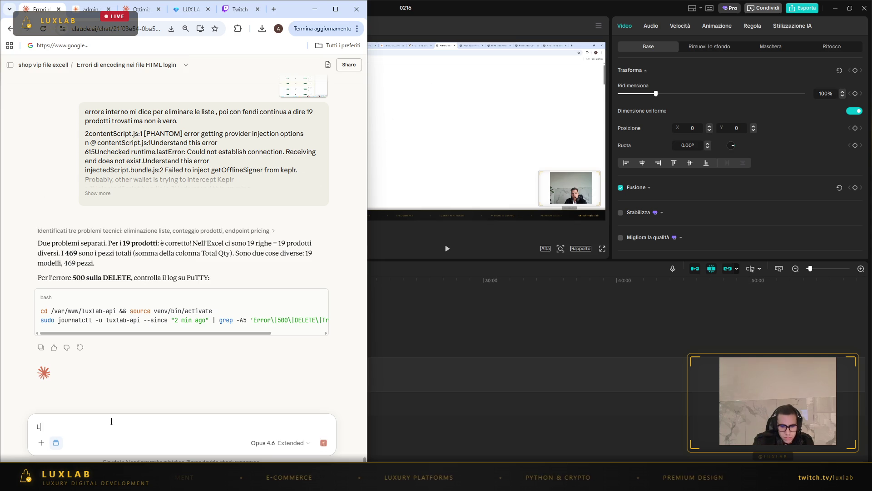
{"action": "type", "text": "E COLONNE NON SONO 21"}
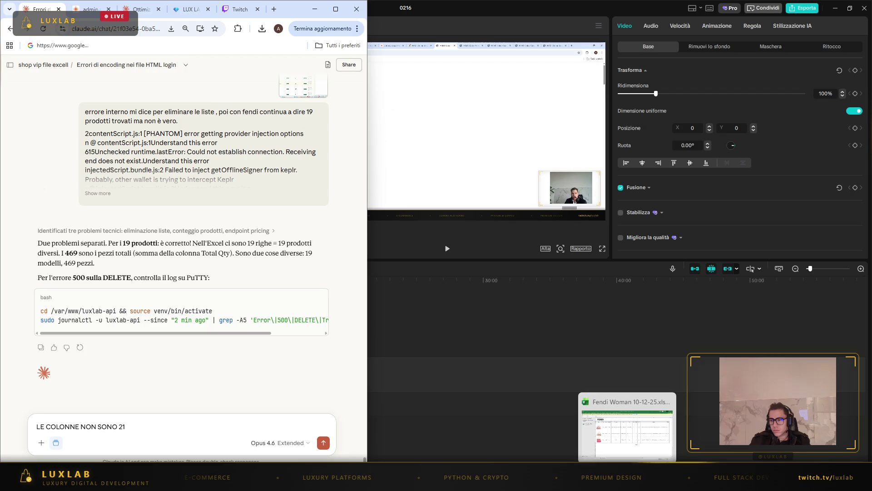
- Check row 21 of the Fendi Woman sheet, then return to the Claude chat
{"action": "left_click", "coordinate": [629, 452]}
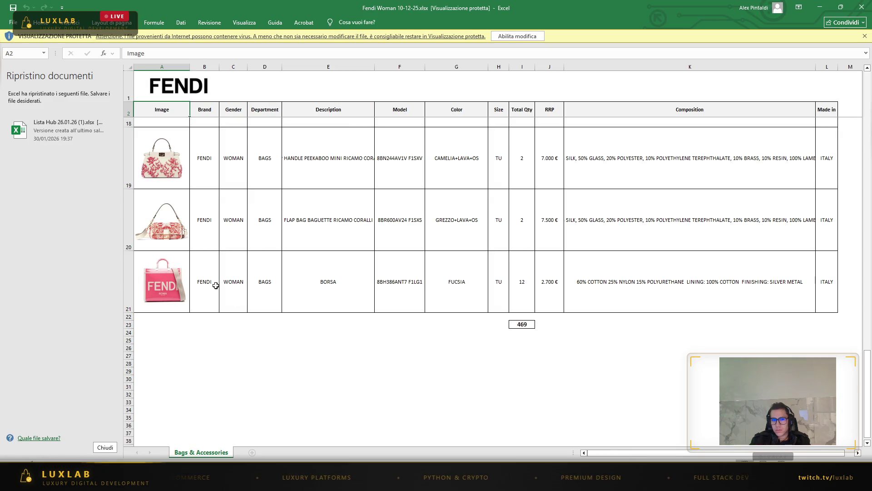
{"action": "scroll", "coordinate": [168, 246], "scroll_direction": "up", "scroll_amount": 1}
{"action": "left_click", "coordinate": [129, 305]}
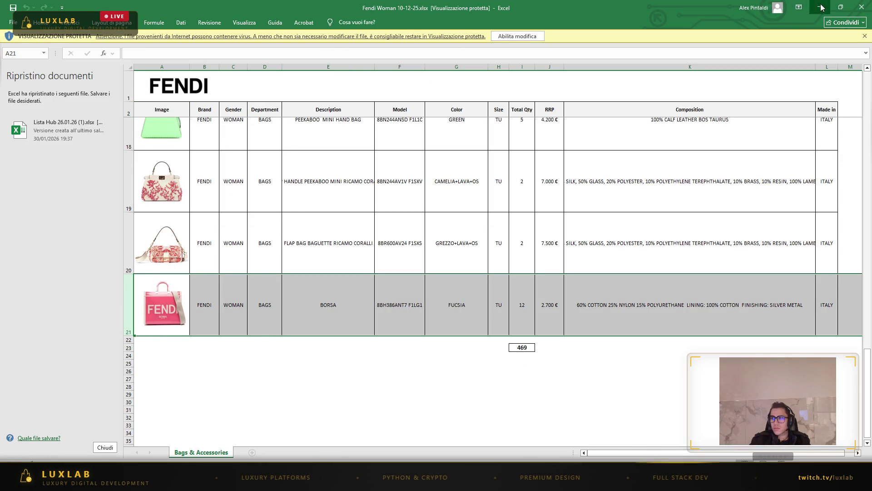
{"action": "key", "text": "alt+Tab"}
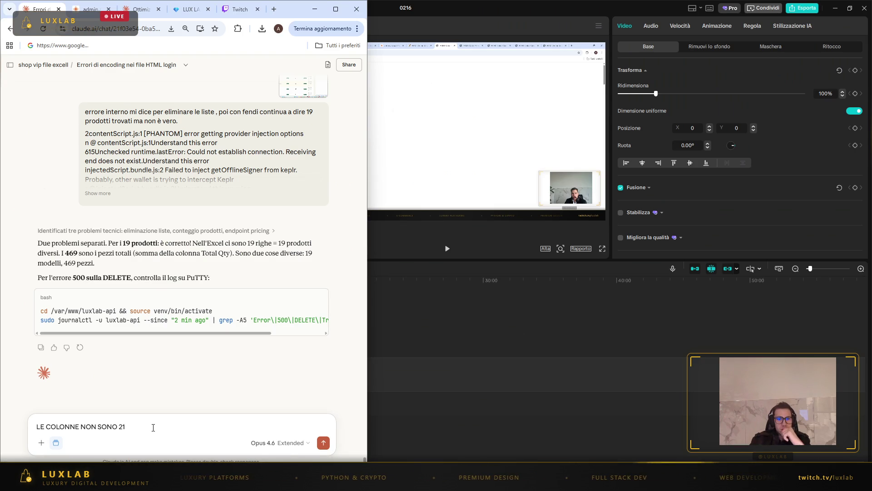
- Send the columns message, then correct it by removing 'NON' and adding 'ssia:)'
{"action": "key", "text": "Return"}
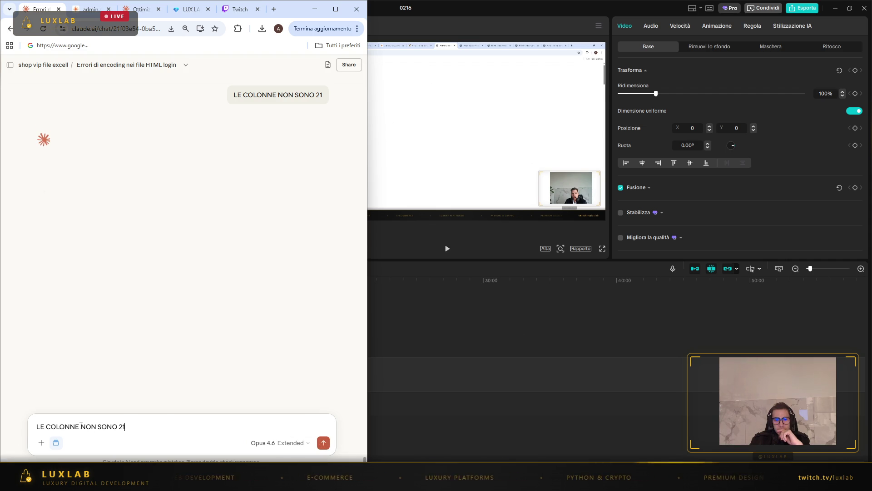
{"action": "key", "text": "BackSpace"}
{"action": "key", "text": "BackSpace"}
{"action": "key", "text": "BackSpace"}
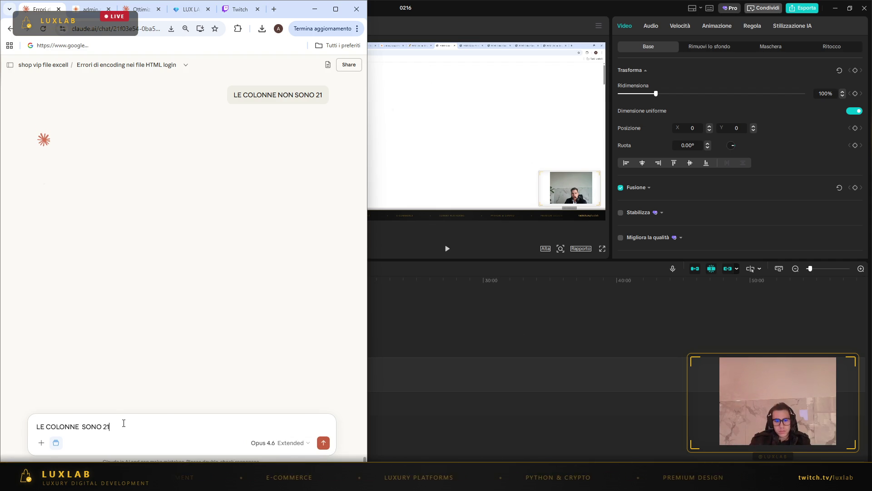
{"action": "left_click", "coordinate": [123, 423]}
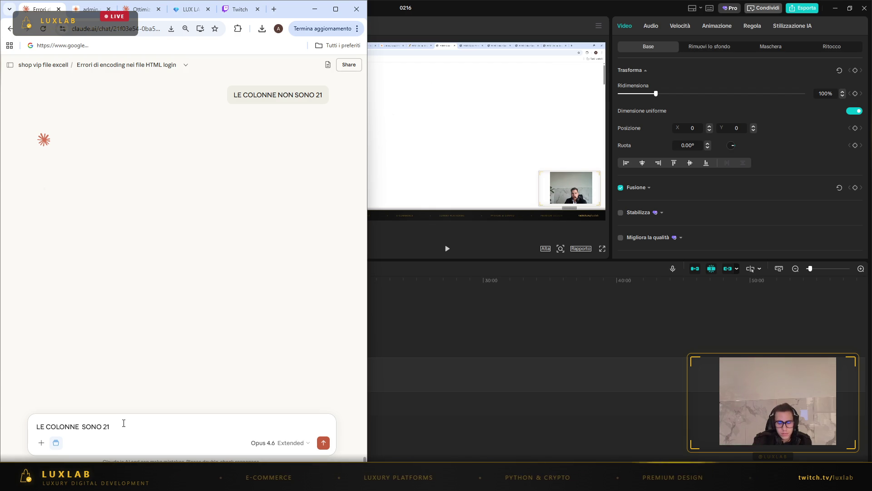
{"action": "type", "text": " ce la possiamo fare io lo"}
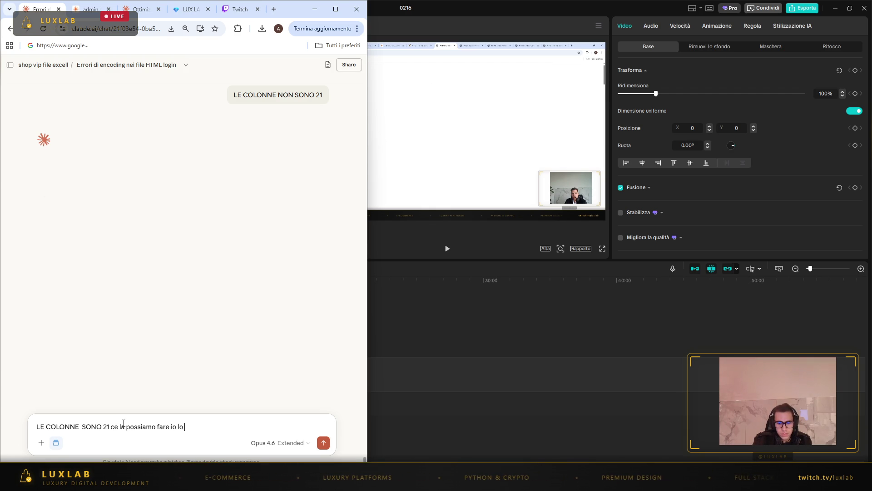
{"action": "type", "text": ":)"}
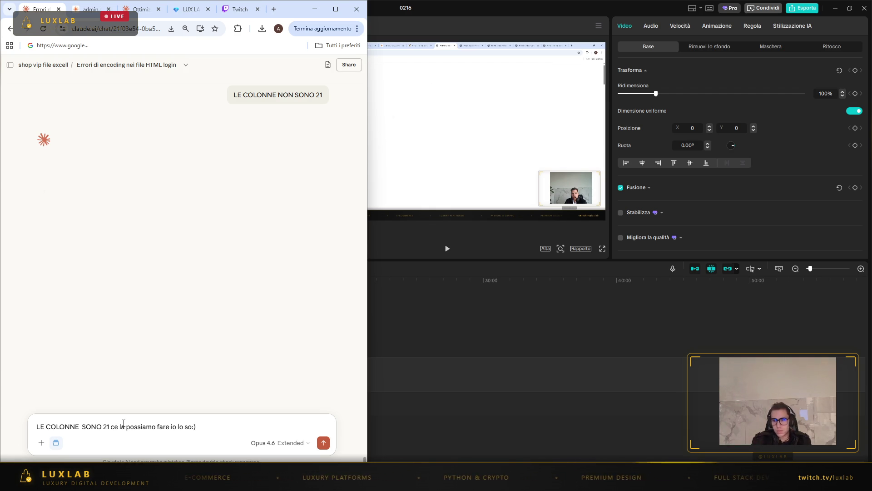
{"action": "key", "text": "Return"}
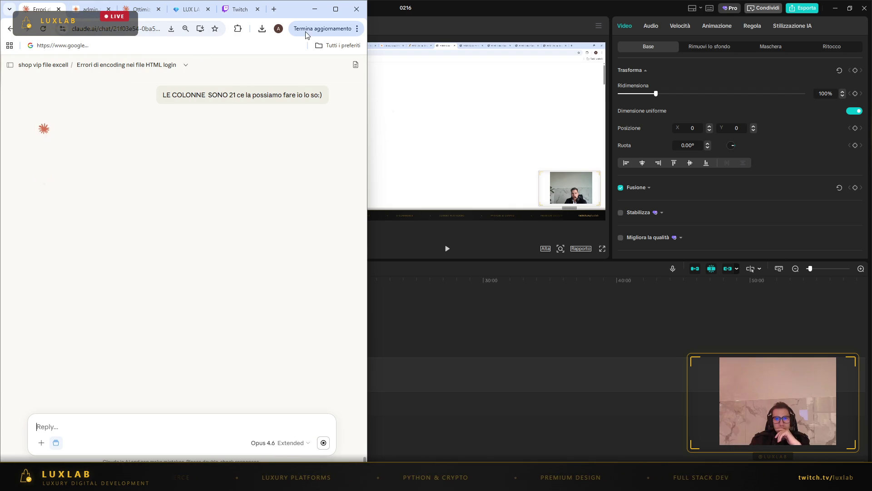
- Glance at the Twitch stream manager, return to Claude, and minimize the browser
{"action": "left_click", "coordinate": [233, 13]}
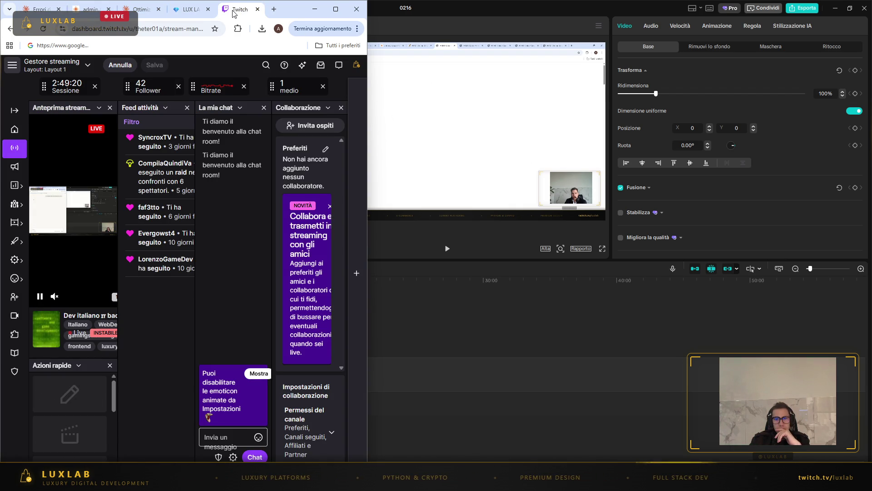
{"action": "left_click", "coordinate": [39, 9]}
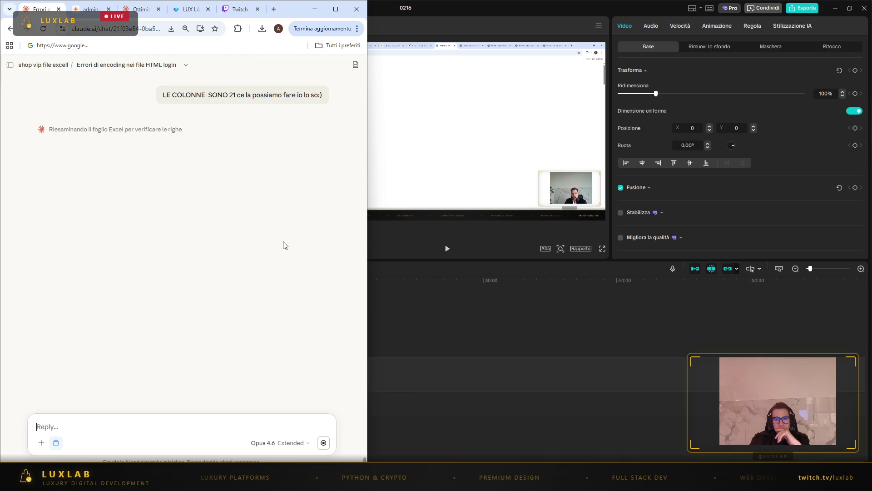
{"action": "left_click", "coordinate": [315, 9]}
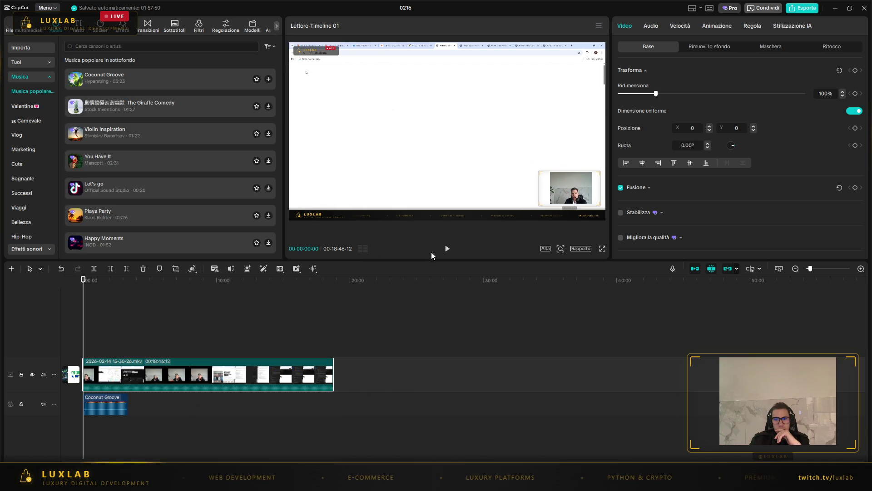
- Apply Riduci rumore to the Coconut Groove music clip
{"action": "left_click", "coordinate": [447, 250]}
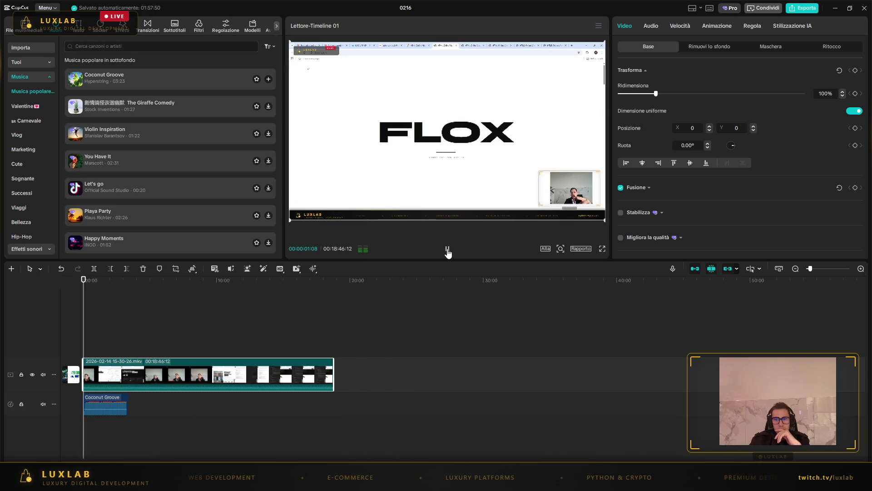
{"action": "left_click", "coordinate": [109, 405]}
{"action": "right_click", "coordinate": [103, 406]}
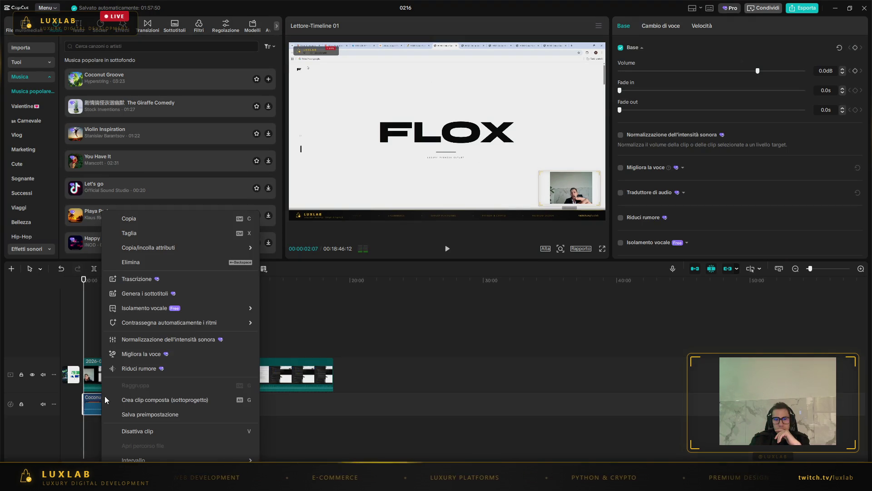
{"action": "left_click", "coordinate": [174, 369]}
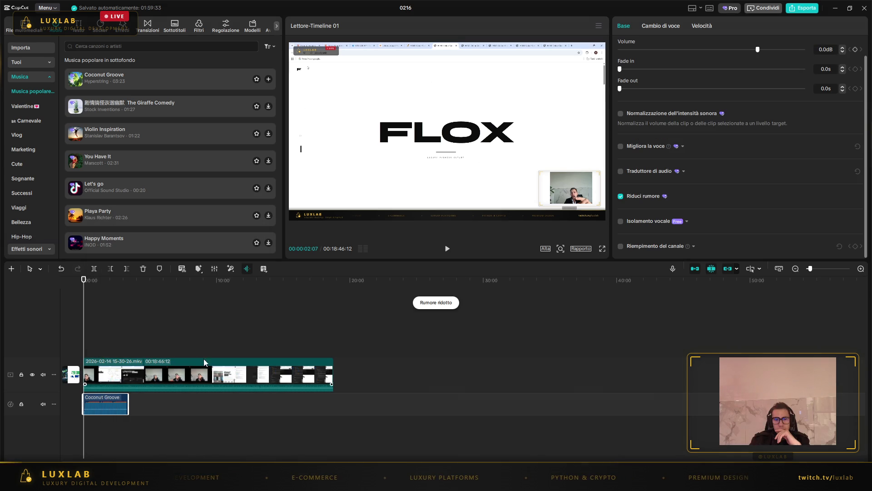
- Resume the preview and start detecting pauses and repetitions on the main video clip
{"action": "left_click", "coordinate": [447, 251]}
{"action": "left_click", "coordinate": [225, 377]}
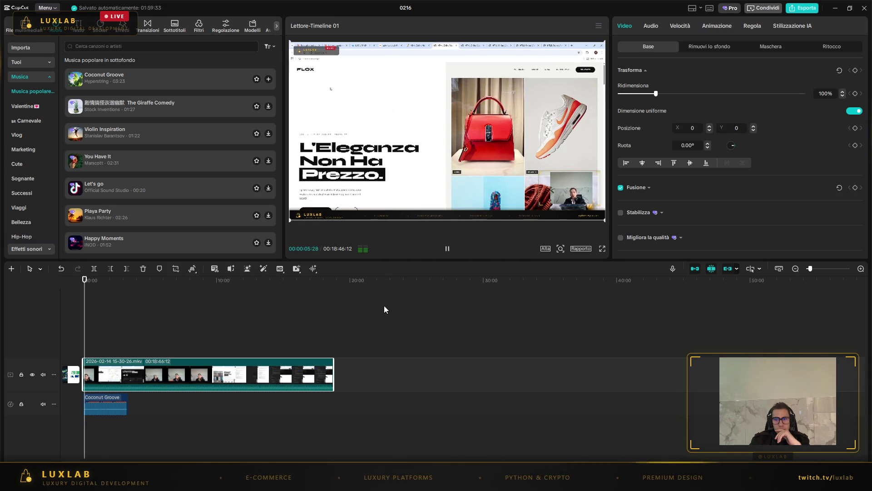
{"action": "left_click", "coordinate": [214, 269]}
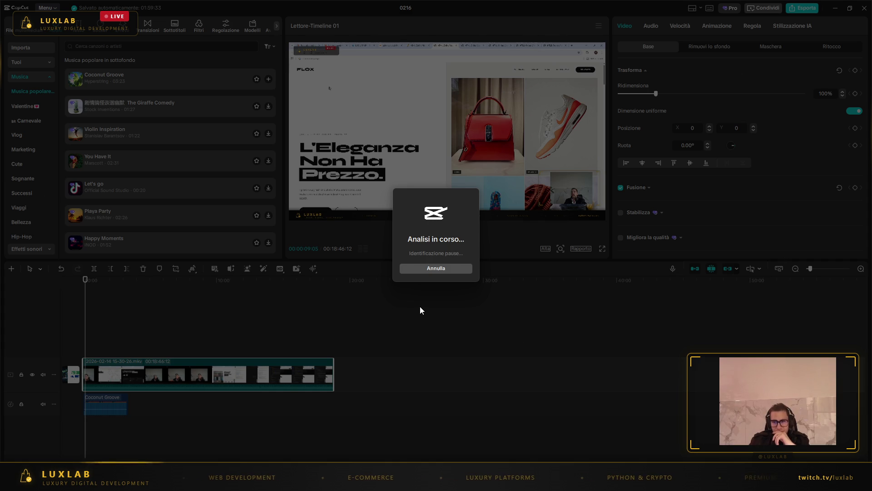
- Bring the OBS Studio window forward while the analysis runs
{"action": "mouse_move", "coordinate": [567, 481]}
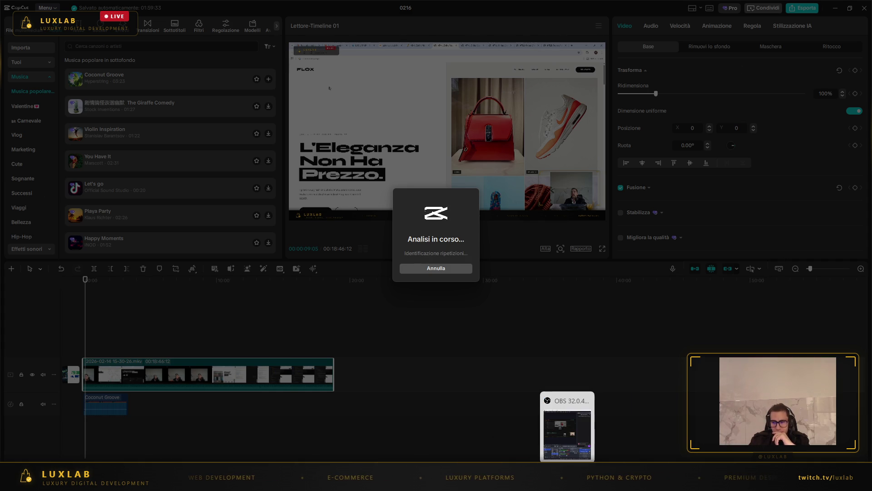
{"action": "left_click", "coordinate": [577, 450]}
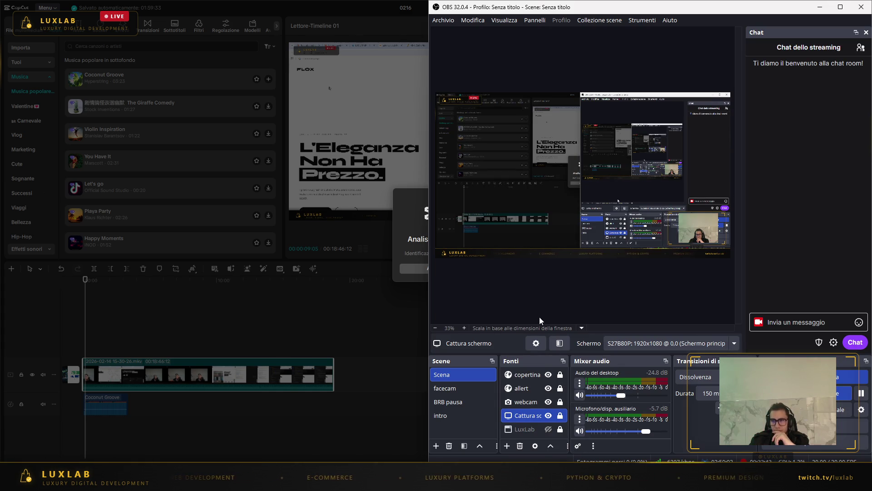
- Minimize OBS and bring the Claude chat browser back up
{"action": "left_click", "coordinate": [820, 7]}
{"action": "mouse_move", "coordinate": [468, 482]}
{"action": "left_click", "coordinate": [418, 436]}
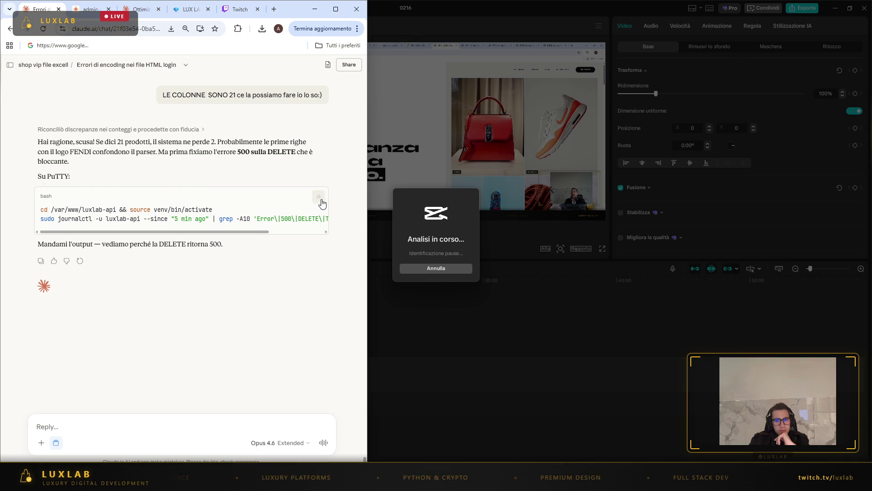
- Paste and run the copied journalctl command in the PuTTY terminal
{"action": "mouse_move", "coordinate": [627, 482]}
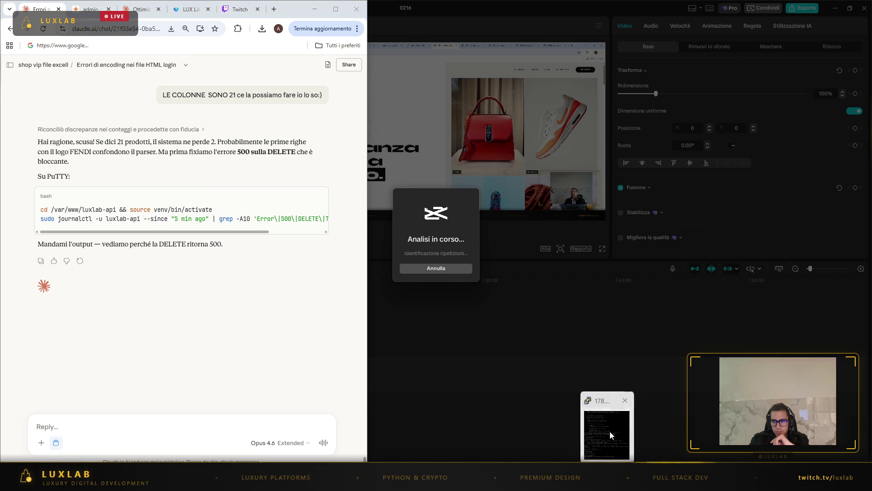
{"action": "left_click", "coordinate": [609, 435]}
{"action": "right_click", "coordinate": [648, 406]}
{"action": "key", "text": "Return"}
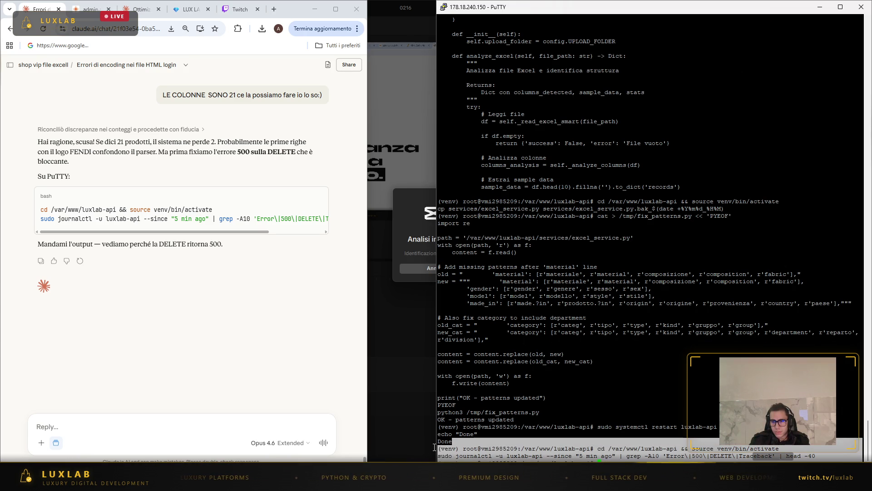
- Send Claude the terminal output, asking it to check the Python code first
{"action": "left_click", "coordinate": [298, 430]}
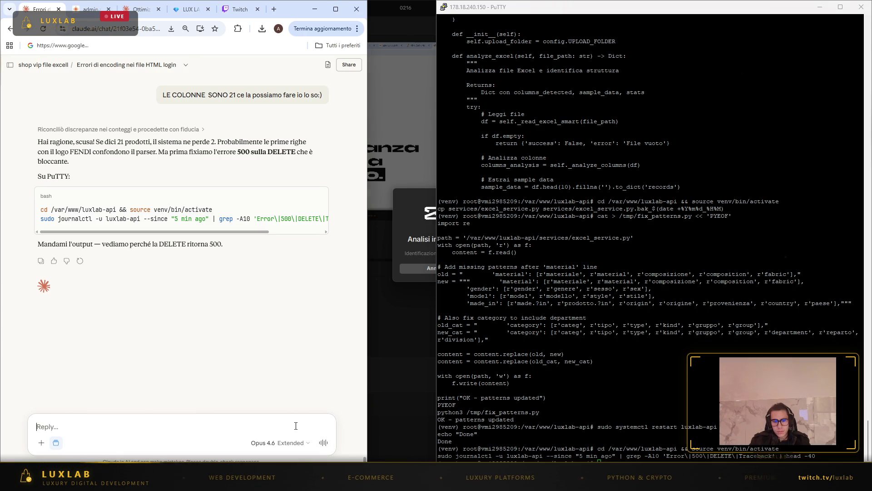
{"action": "type", "text": "(venv) root@vmi2985209:/var/www/luxlab-api# cd /var/www/luxlab-api && source venv/bin/activate sudo journalctl -u luxlab-api --since \"5 min ago\" | grep -A10 'Error\\|500\\|DELETE\\|Traceback' | head -40 (venv) root@vmi2985209:/var/www/luxlab-api#"}
{"action": "type", "text": "ma scusa non"}
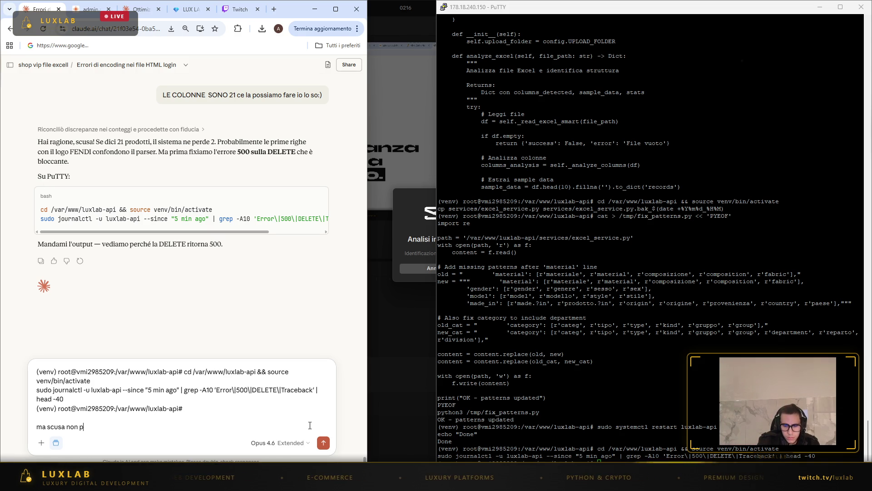
{"action": "type", "text": "ima "}
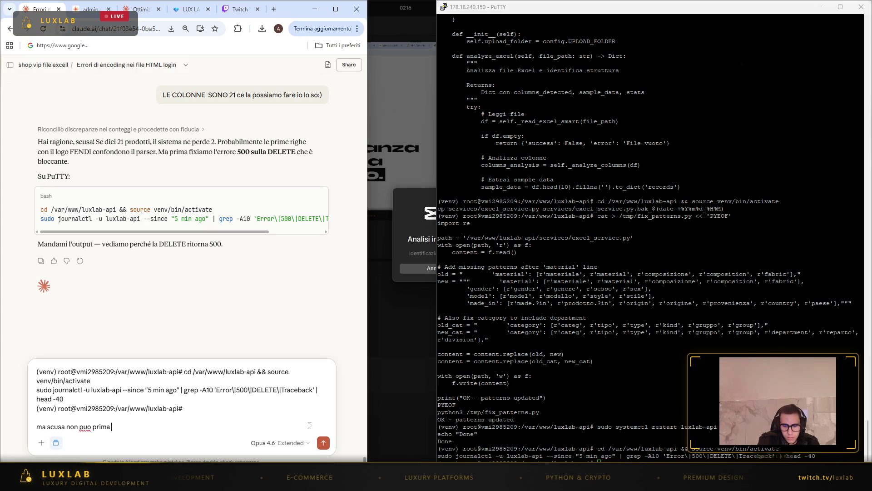
{"action": "type", "text": "visulizz"}
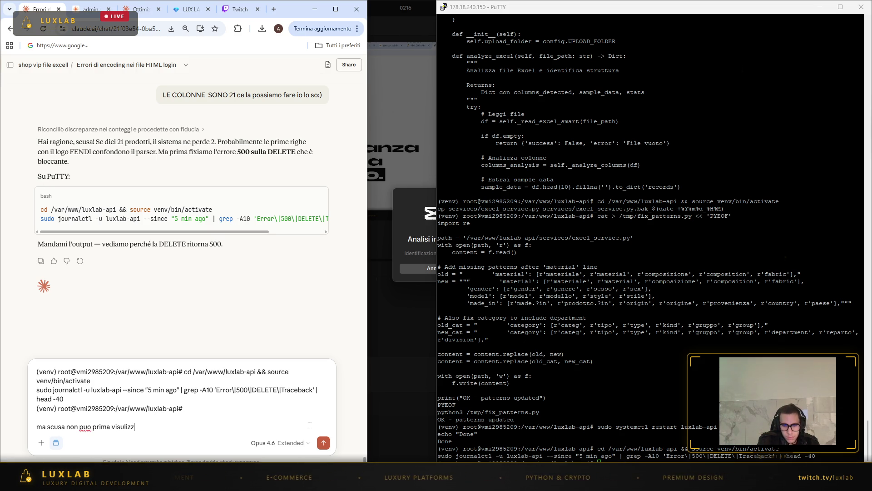
{"action": "type", "text": "are il "}
{"action": "type", "text": "p"}
{"action": "type", "text": "i ai e poi ti fa"}
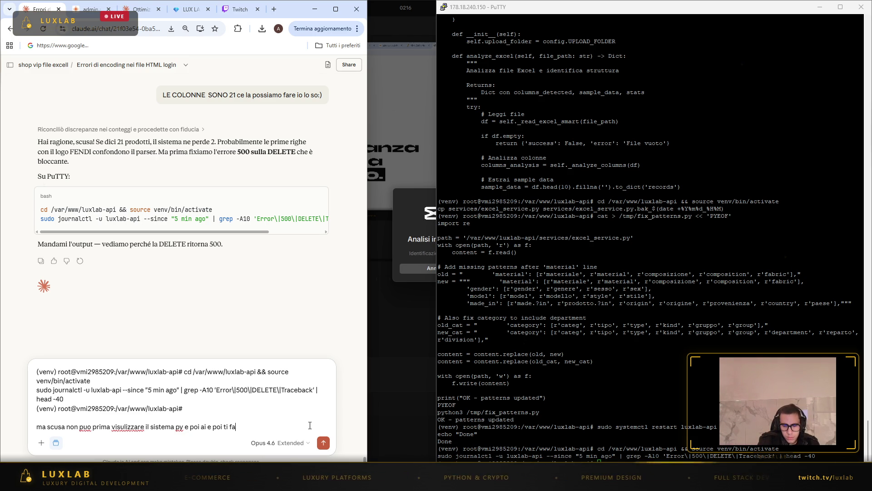
{"action": "type", "text": " passare al"}
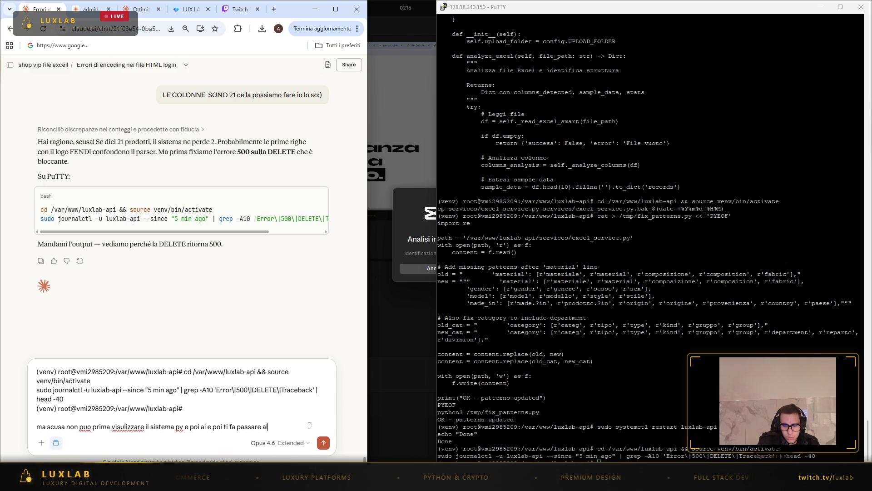
{"action": "type", "text": "la pae succe"}
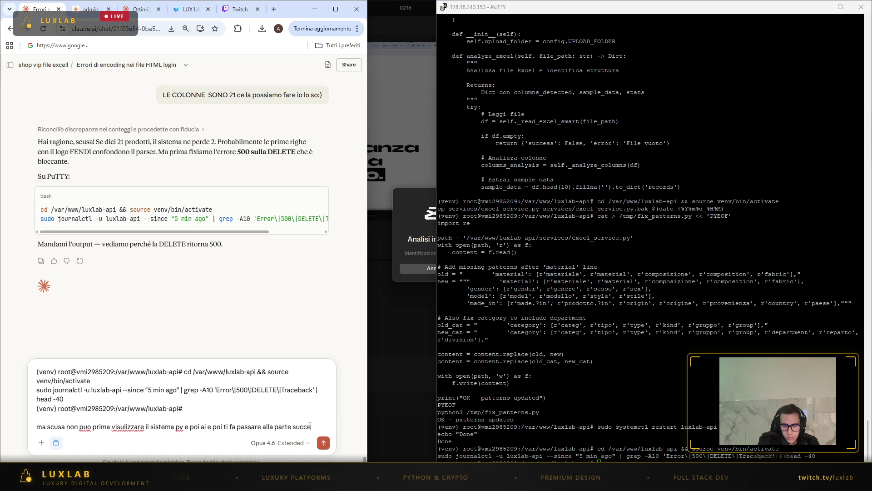
{"action": "type", "text": "siva? co"}
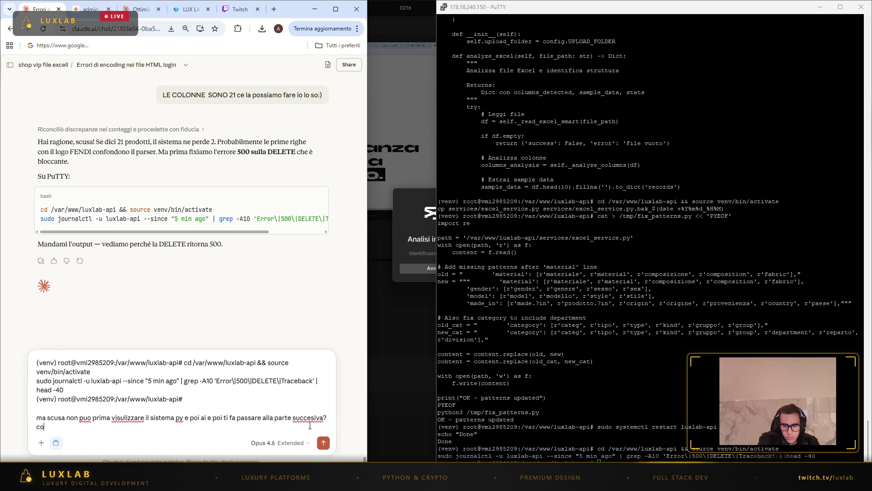
{"action": "type", "text": "ontrollo sul"}
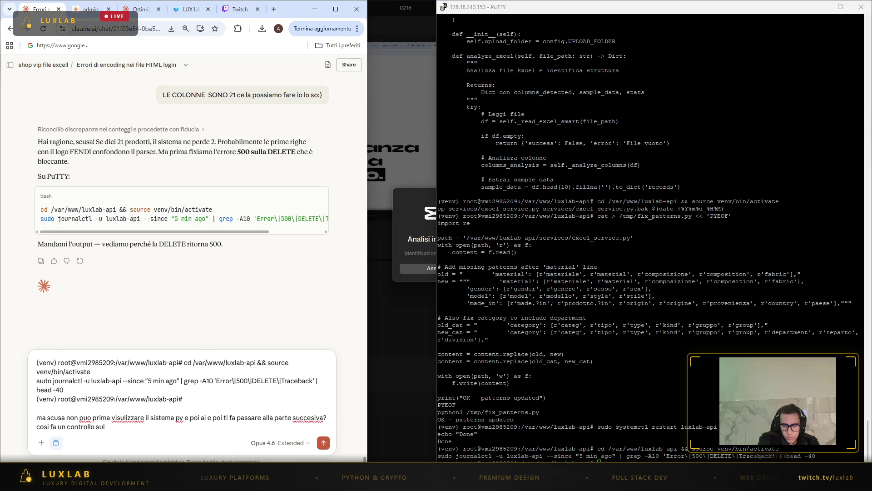
{"action": "type", "text": " er"}
{"action": "type", "text": "mpo e va a ve"}
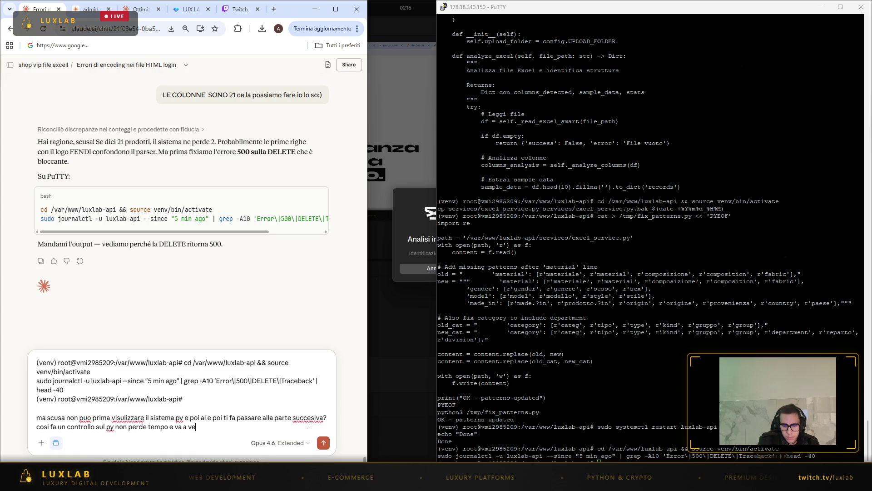
{"action": "type", "text": "dere subito"}
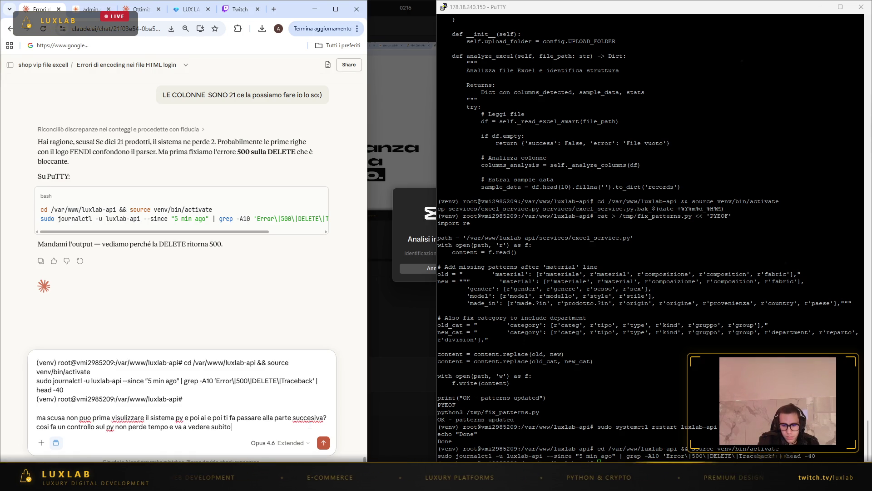
{"action": "type", "text": "l p"}
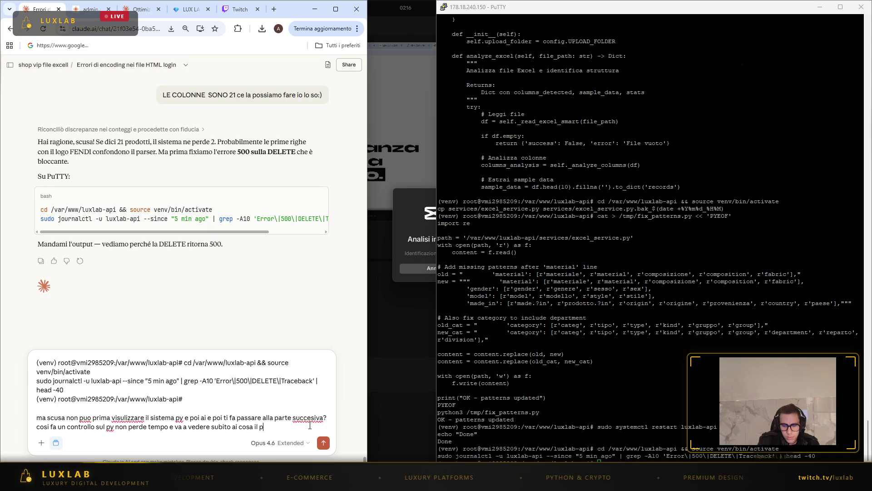
{"action": "type", "text": "y ha sbaglia"}
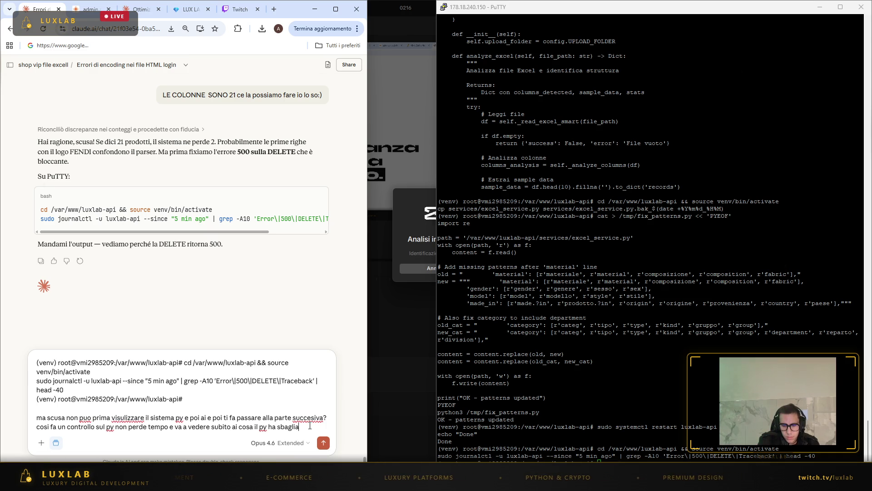
{"action": "type", "text": "to cosi facend"}
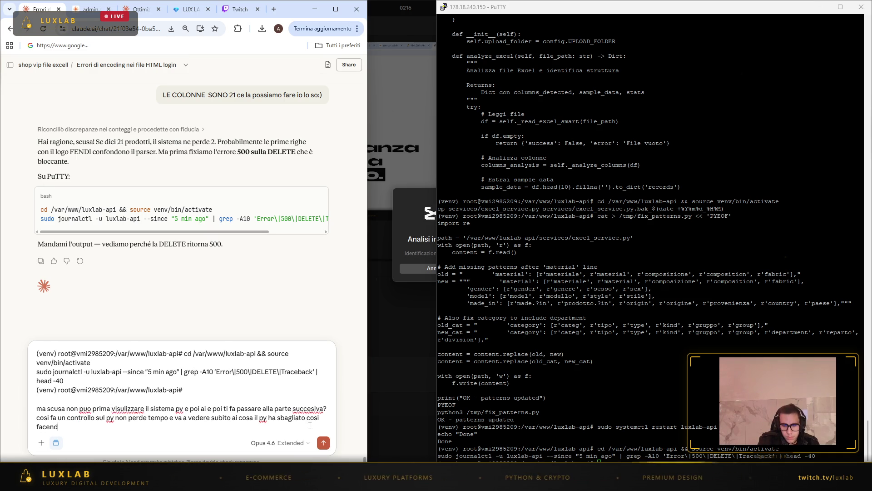
{"action": "type", "text": "ntropick v"}
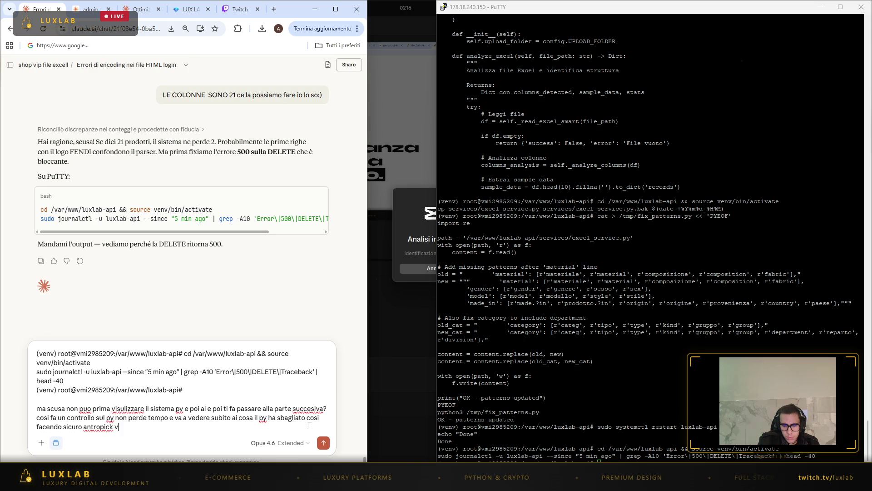
{"action": "type", "text": "ede tutto?"}
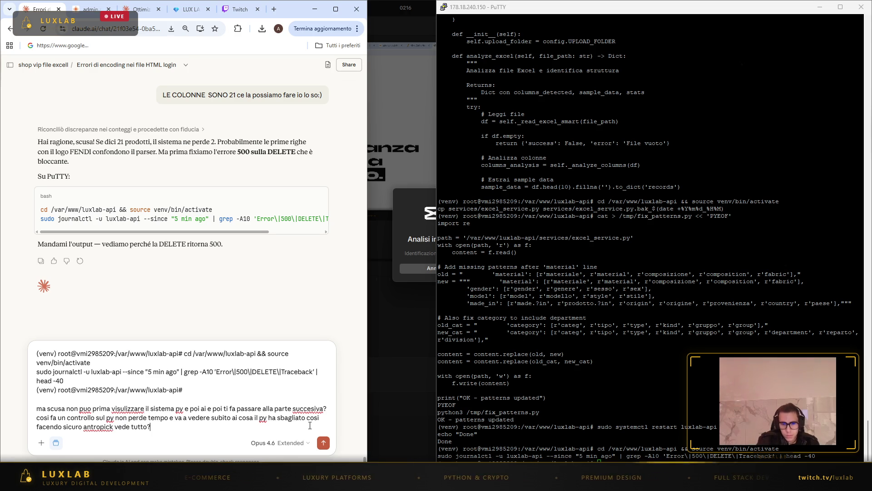
{"action": "key", "text": "Return"}
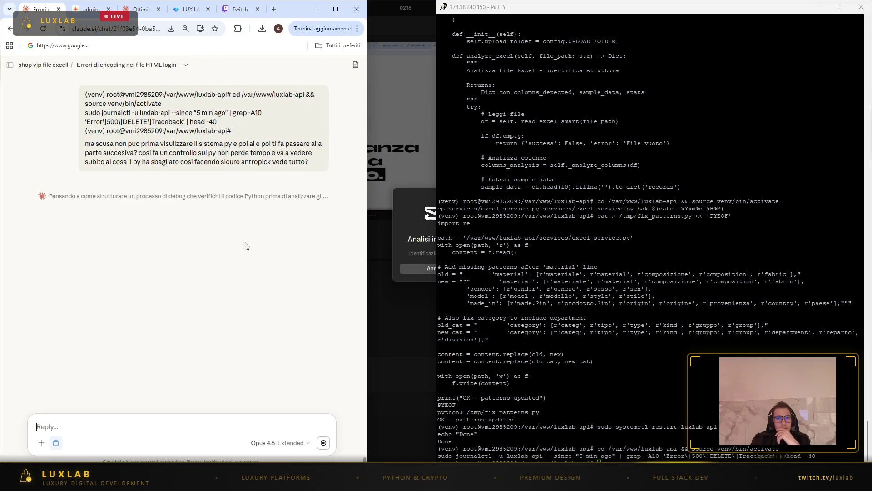
- Review the Pause, Ripetizioni and Intercalari tabs and delete all detected items into a compound clip
{"action": "left_click", "coordinate": [410, 377]}
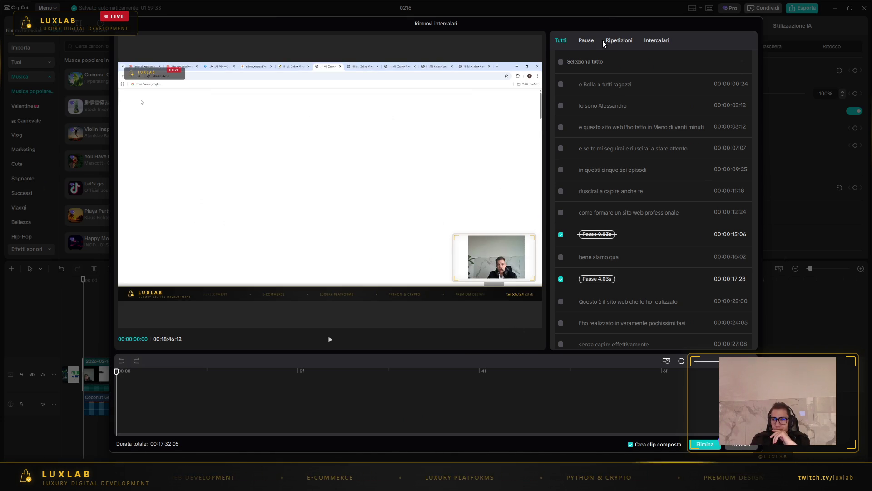
{"action": "left_click", "coordinate": [585, 42]}
{"action": "left_click", "coordinate": [625, 42]}
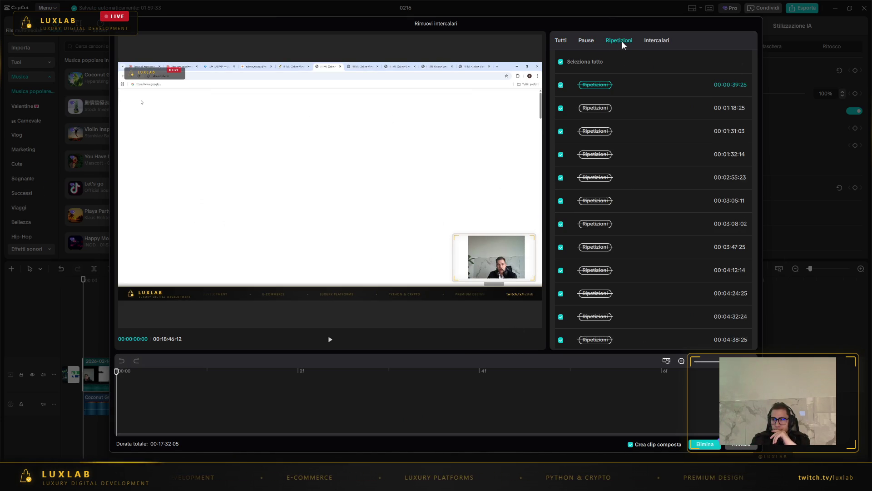
{"action": "left_click", "coordinate": [658, 43]}
{"action": "left_click", "coordinate": [704, 444]}
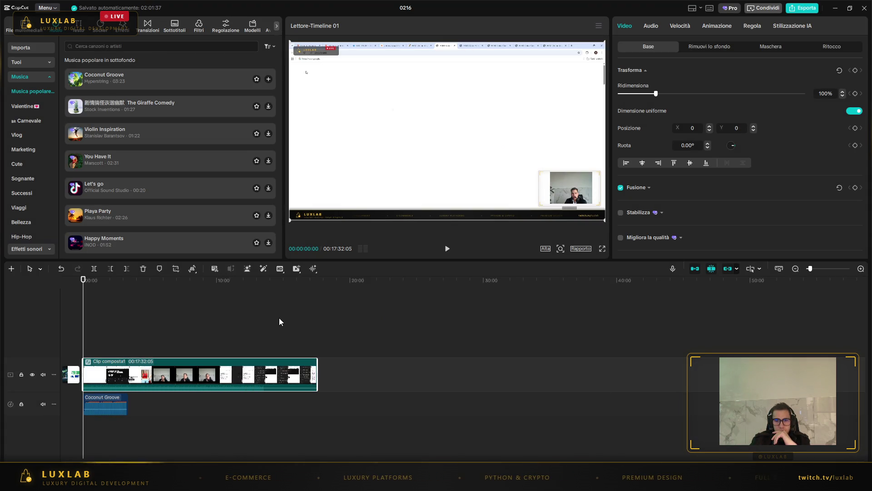
- Play the edited video and try Migliora la voce in the clip's Audio settings
{"action": "key", "text": "space"}
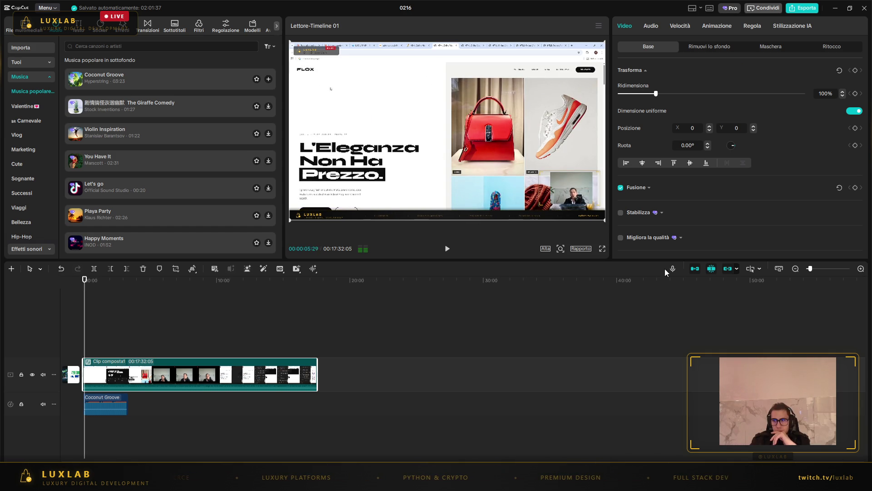
{"action": "left_click", "coordinate": [651, 26]}
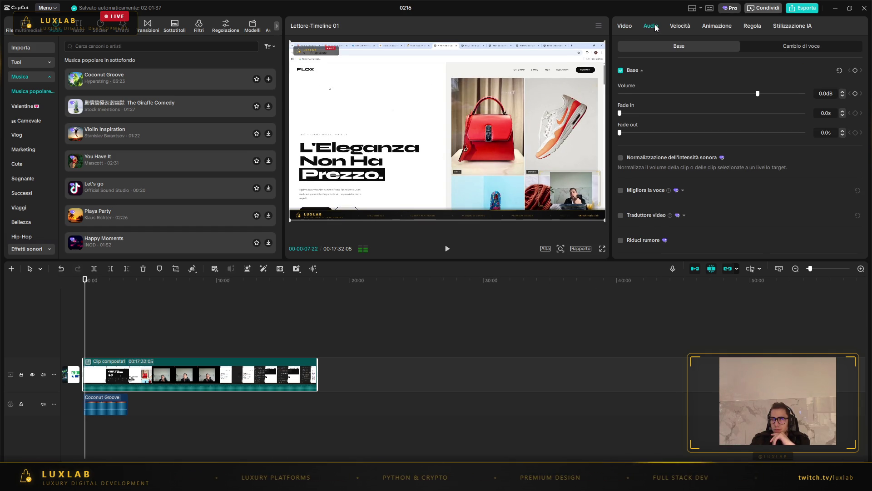
{"action": "scroll", "coordinate": [707, 195], "scroll_direction": "down", "scroll_amount": 3}
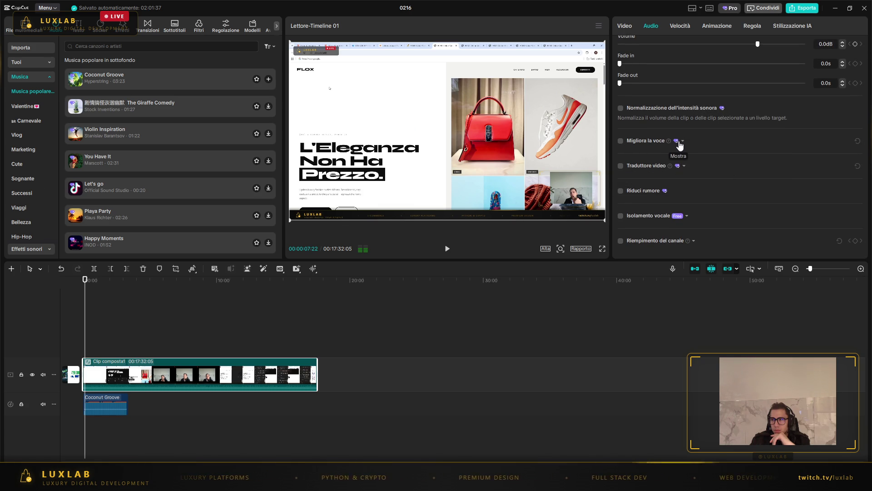
{"action": "left_click", "coordinate": [681, 142]}
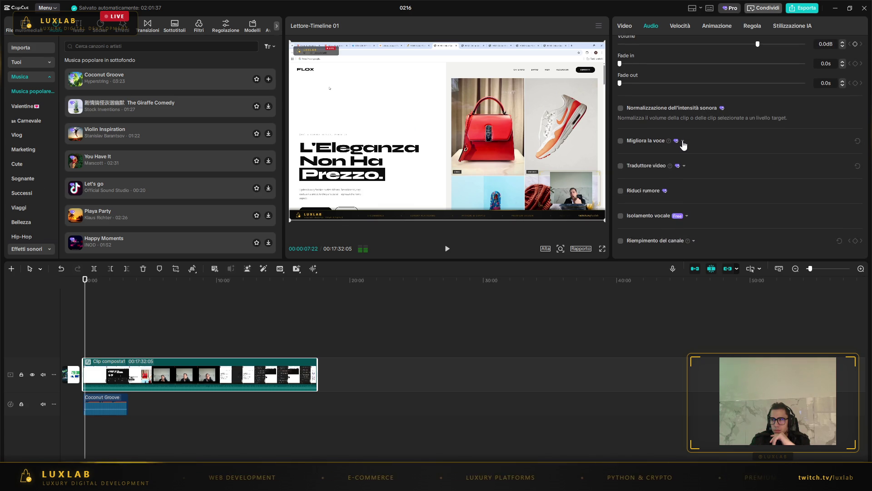
{"action": "left_click", "coordinate": [621, 142]}
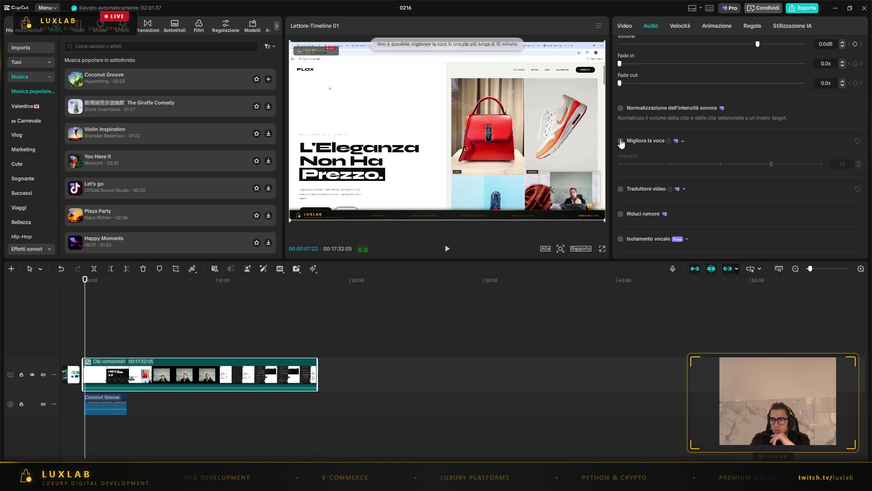
{"action": "left_click", "coordinate": [683, 141]}
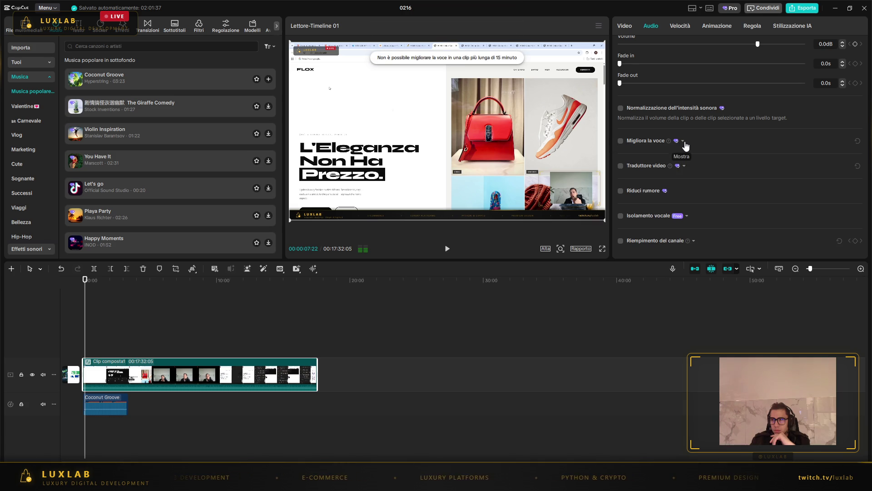
- Try Traduttore video with Italiano as the target language
{"action": "left_click", "coordinate": [643, 167]}
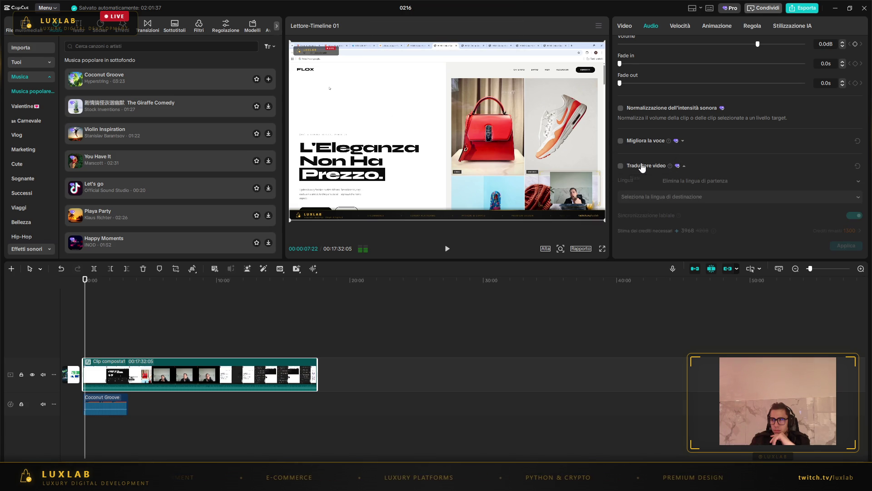
{"action": "scroll", "coordinate": [655, 190], "scroll_direction": "down", "scroll_amount": 1}
{"action": "mouse_move", "coordinate": [681, 136]}
{"action": "left_click", "coordinate": [620, 133]}
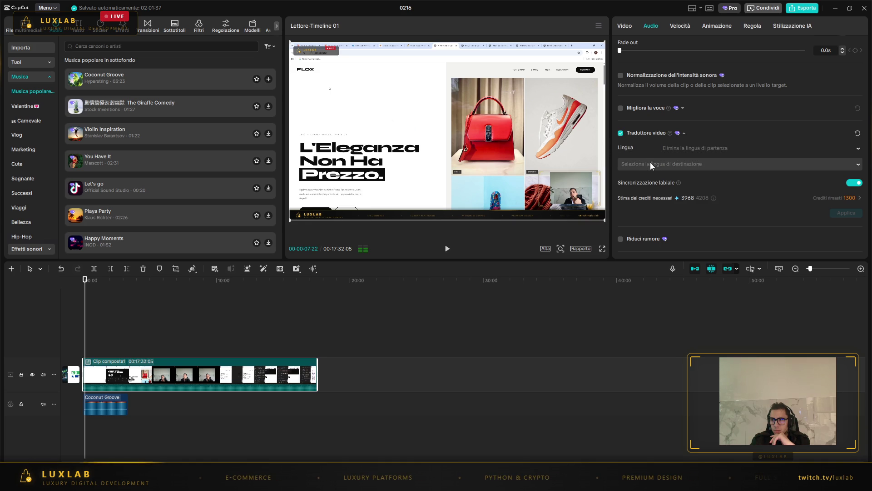
{"action": "left_click", "coordinate": [650, 163]}
{"action": "scroll", "coordinate": [671, 258], "scroll_direction": "down", "scroll_amount": 5}
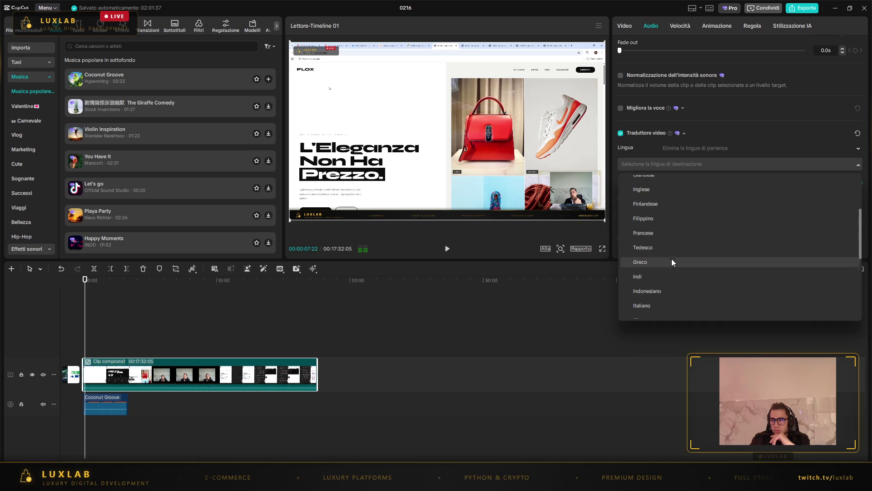
{"action": "scroll", "coordinate": [669, 261], "scroll_direction": "down", "scroll_amount": 1}
{"action": "left_click", "coordinate": [669, 261]}
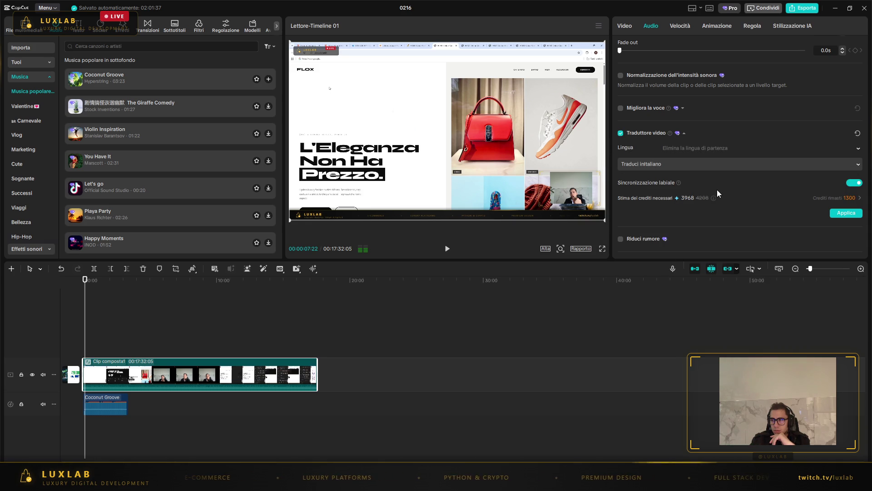
{"action": "scroll", "coordinate": [720, 189], "scroll_direction": "down", "scroll_amount": 1}
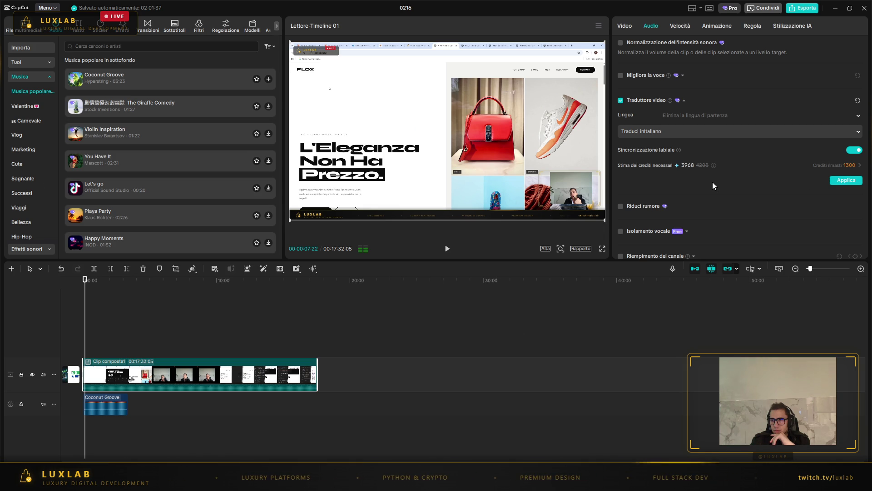
{"action": "scroll", "coordinate": [713, 181], "scroll_direction": "down", "scroll_amount": 1}
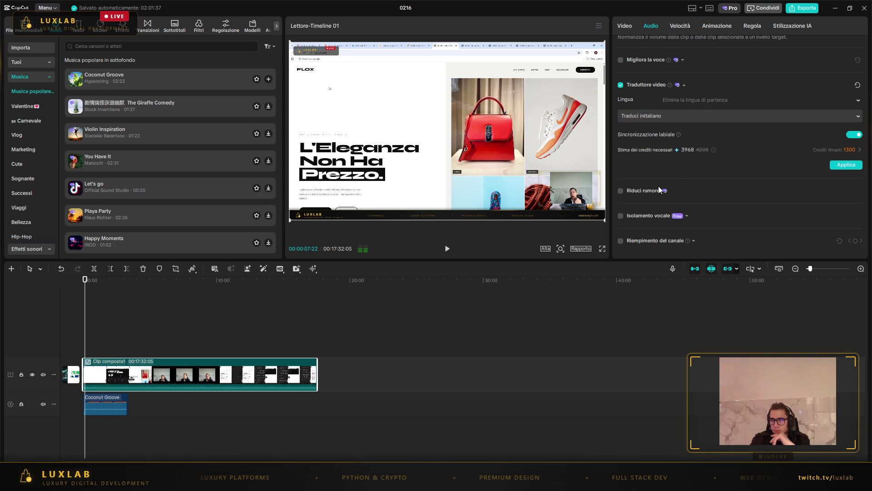
- Turn on Riduci rumore for the compound clip, play it back, and select Coconut Groove
{"action": "left_click", "coordinate": [620, 191]}
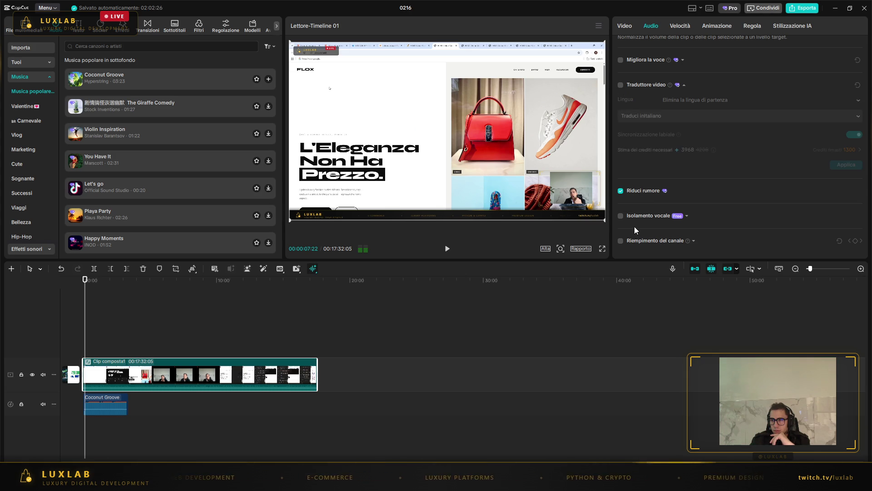
{"action": "left_click", "coordinate": [448, 250]}
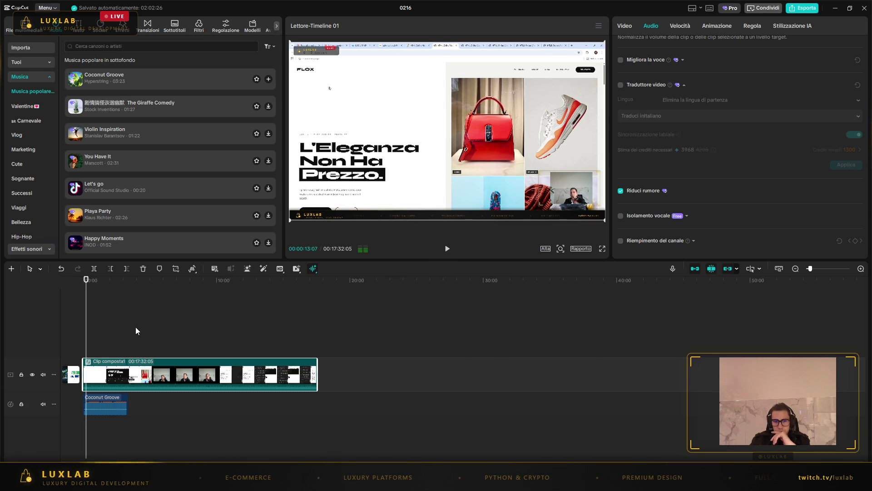
{"action": "left_click", "coordinate": [107, 401]}
- Normalize the Coconut Groove clip's loudness and place a copy right after it
{"action": "right_click", "coordinate": [107, 400]}
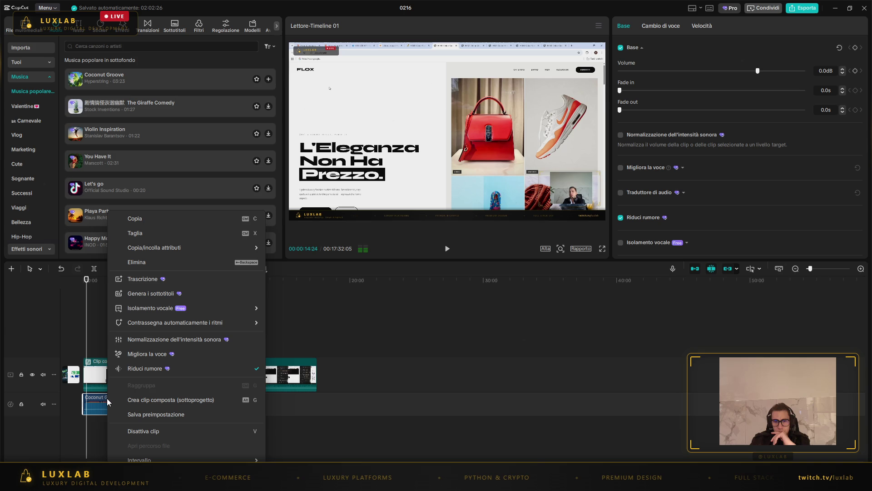
{"action": "left_click", "coordinate": [155, 341]}
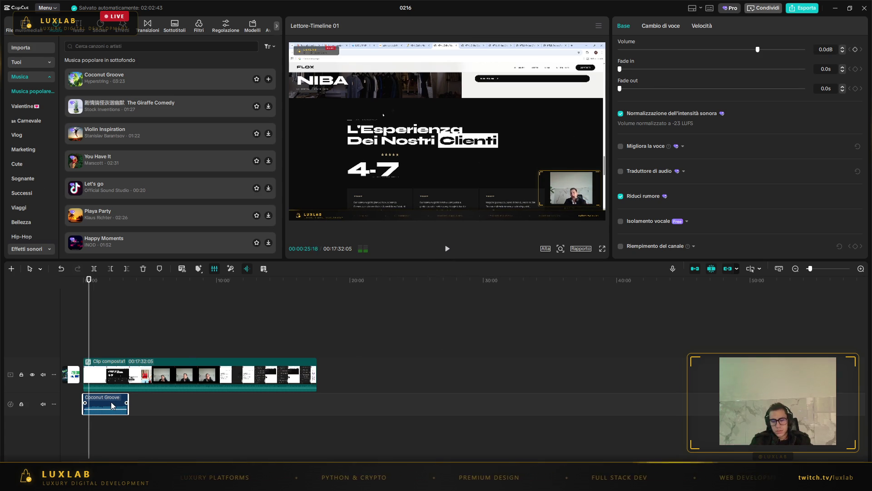
{"action": "key", "text": "ctrl+c"}
{"action": "key", "text": "ctrl+v"}
{"action": "mouse_move", "coordinate": [113, 424]}
{"action": "left_mouse_down"}
{"action": "mouse_move", "coordinate": [162, 415]}
{"action": "mouse_move", "coordinate": [151, 401]}
{"action": "left_mouse_up"}
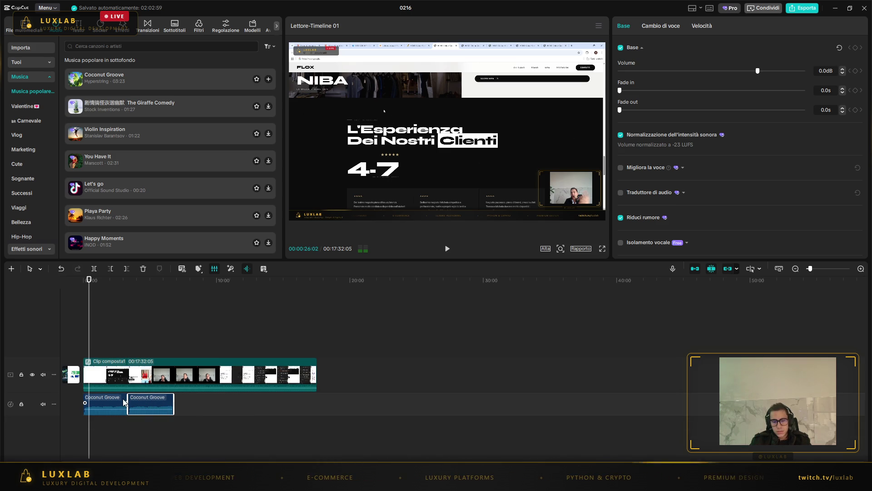
- Copy both Coconut Groove clips and paste them after the existing music
{"action": "left_click", "coordinate": [119, 402], "text": "ctrl"}
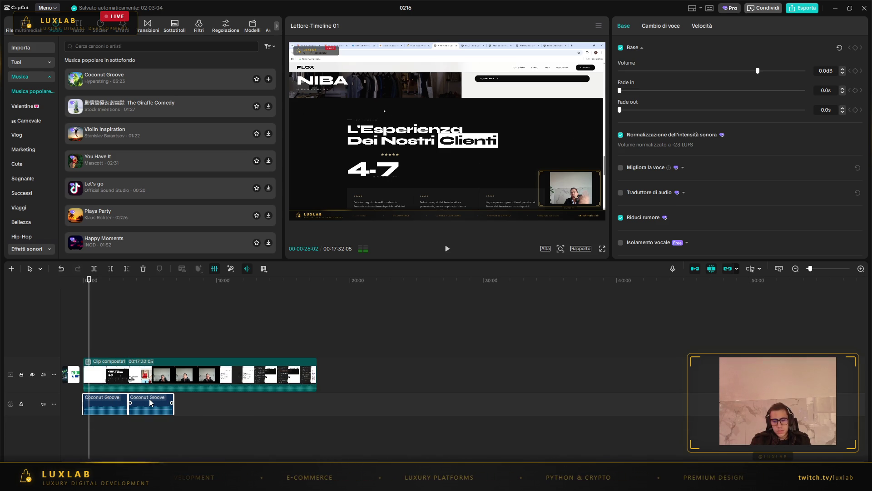
{"action": "key", "text": "ctrl+c"}
{"action": "key", "text": "ctrl+v"}
{"action": "mouse_move", "coordinate": [147, 420]}
{"action": "left_mouse_down"}
{"action": "mouse_move", "coordinate": [227, 419]}
{"action": "mouse_move", "coordinate": [228, 405]}
{"action": "left_mouse_up"}
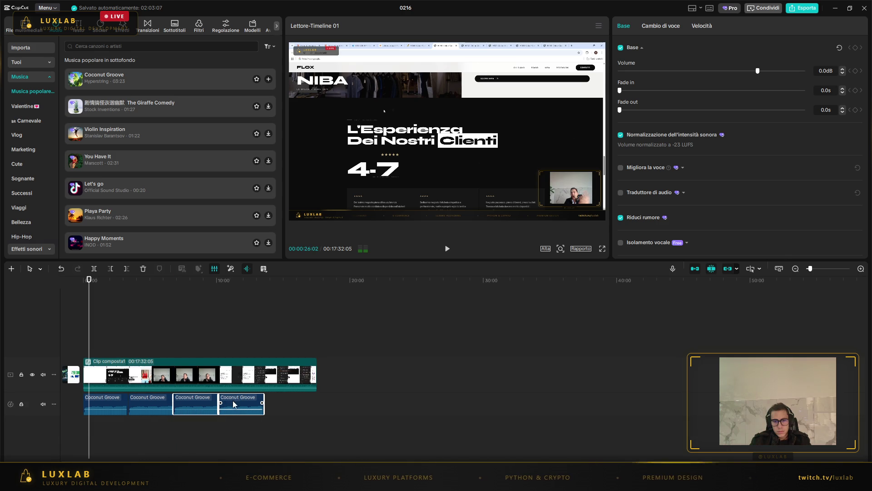
- Move a copied Coconut Groove clip to the end of the music track and trim it at the video's end
{"action": "left_click", "coordinate": [114, 400]}
{"action": "left_click", "coordinate": [241, 395]}
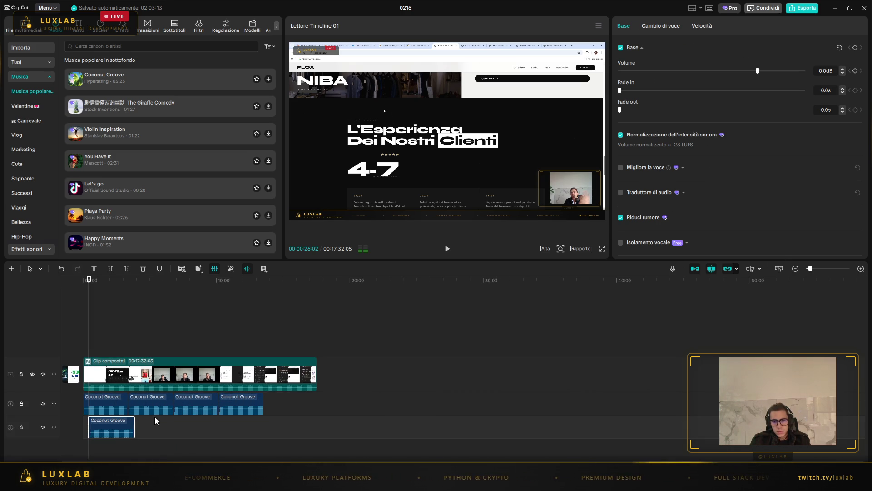
{"action": "mouse_move", "coordinate": [116, 425]}
{"action": "left_mouse_down"}
{"action": "mouse_move", "coordinate": [192, 443]}
{"action": "mouse_move", "coordinate": [311, 408]}
{"action": "mouse_move", "coordinate": [292, 399]}
{"action": "left_mouse_up"}
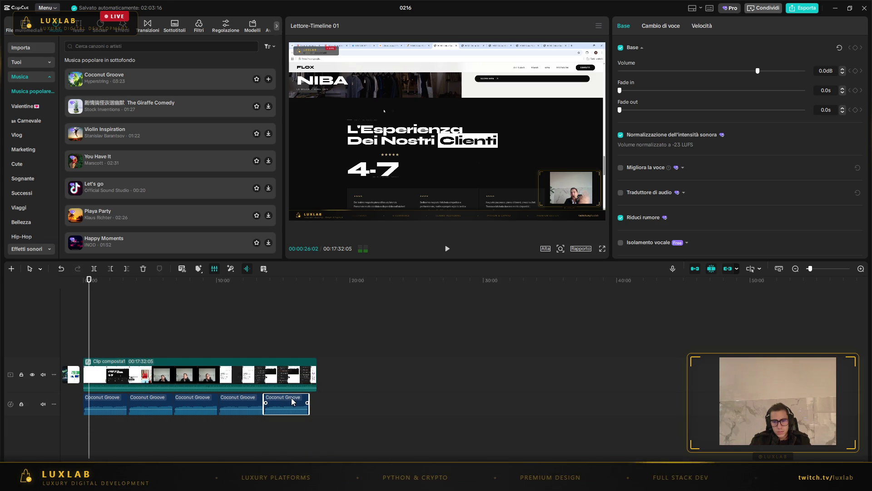
{"action": "mouse_move", "coordinate": [105, 424]}
{"action": "left_mouse_down"}
{"action": "mouse_move", "coordinate": [263, 427]}
{"action": "mouse_move", "coordinate": [340, 403]}
{"action": "mouse_move", "coordinate": [324, 402]}
{"action": "left_mouse_up"}
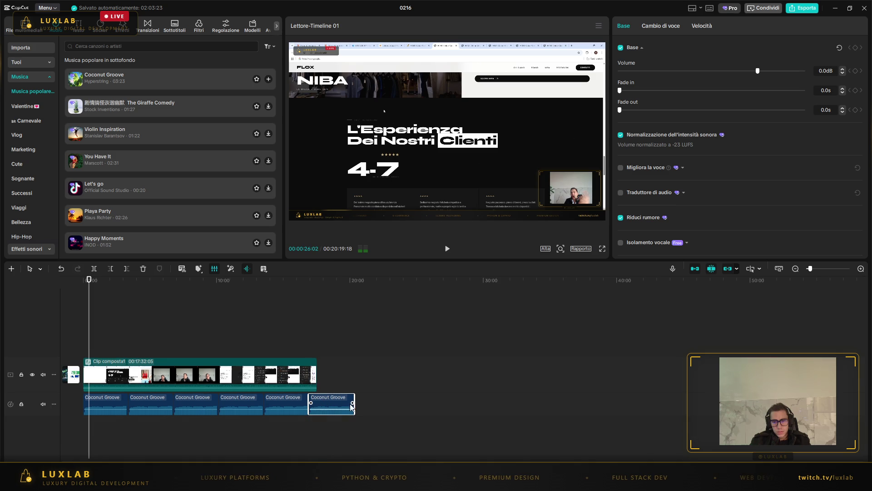
{"action": "mouse_move", "coordinate": [354, 404]}
{"action": "left_mouse_down"}
{"action": "mouse_move", "coordinate": [317, 403]}
{"action": "mouse_move", "coordinate": [314, 426]}
{"action": "left_mouse_up"}
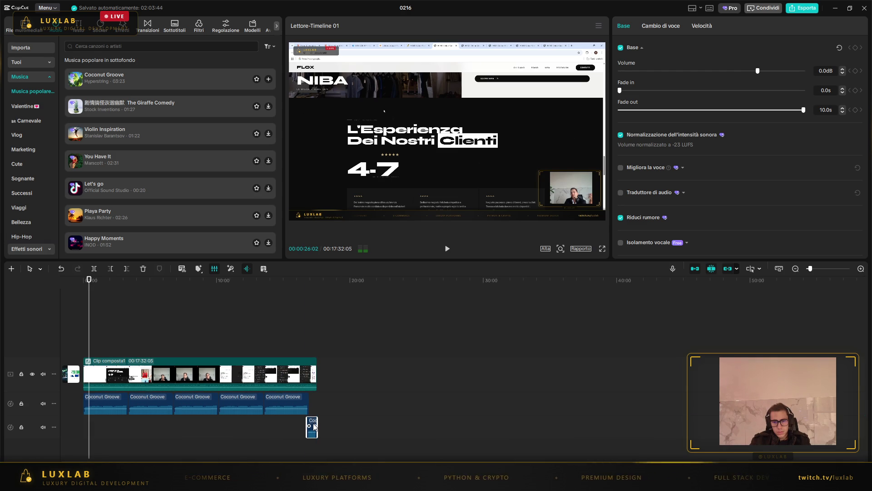
- Trim the short Coconut Groove tail clip so it starts slightly later
{"action": "left_click", "coordinate": [305, 430]}
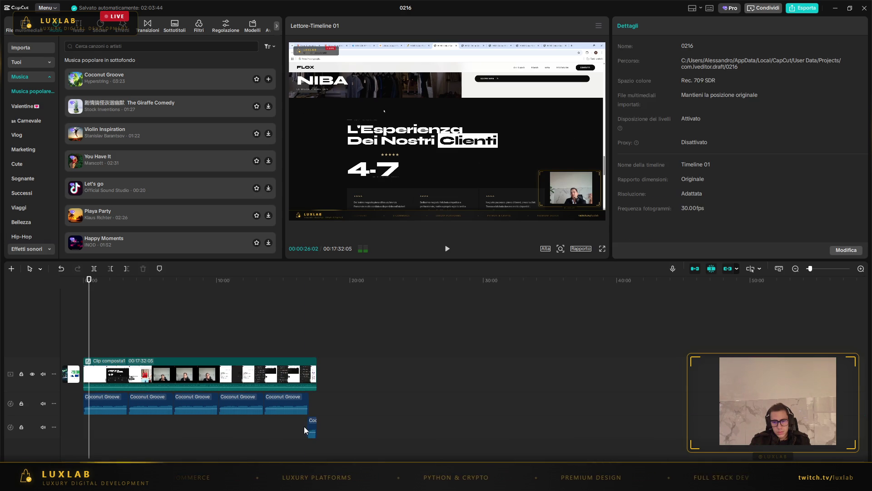
{"action": "left_click", "coordinate": [310, 426]}
{"action": "mouse_move", "coordinate": [303, 424]}
{"action": "left_mouse_down"}
{"action": "mouse_move", "coordinate": [295, 424]}
{"action": "mouse_move", "coordinate": [309, 424]}
{"action": "left_mouse_up"}
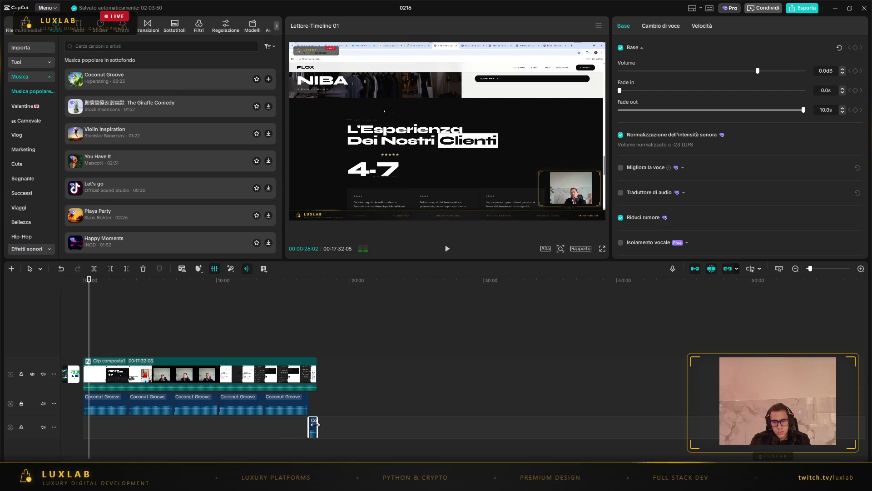
- Play the edit back from near the start to hear the music
{"action": "left_click", "coordinate": [327, 414]}
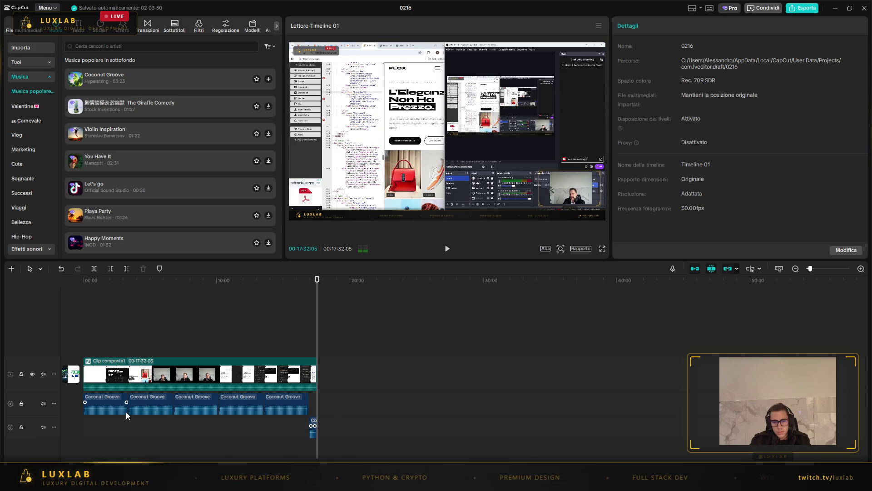
{"action": "left_click", "coordinate": [89, 427]}
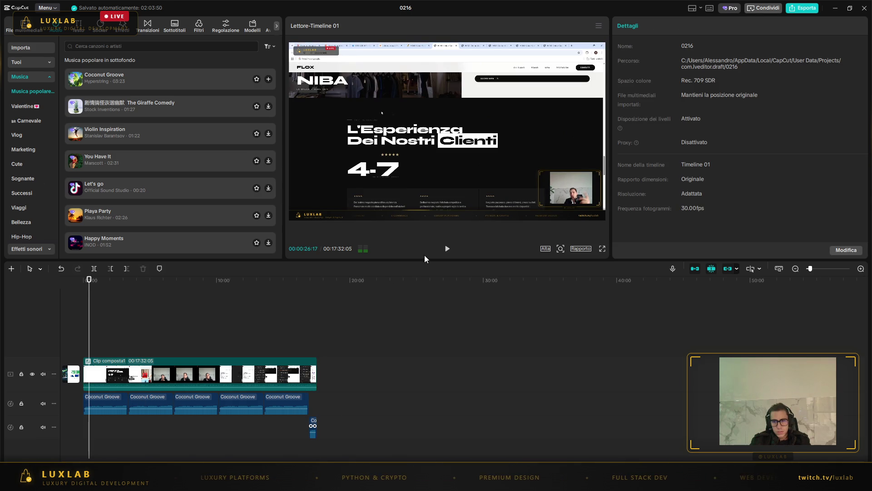
{"action": "left_click", "coordinate": [444, 249]}
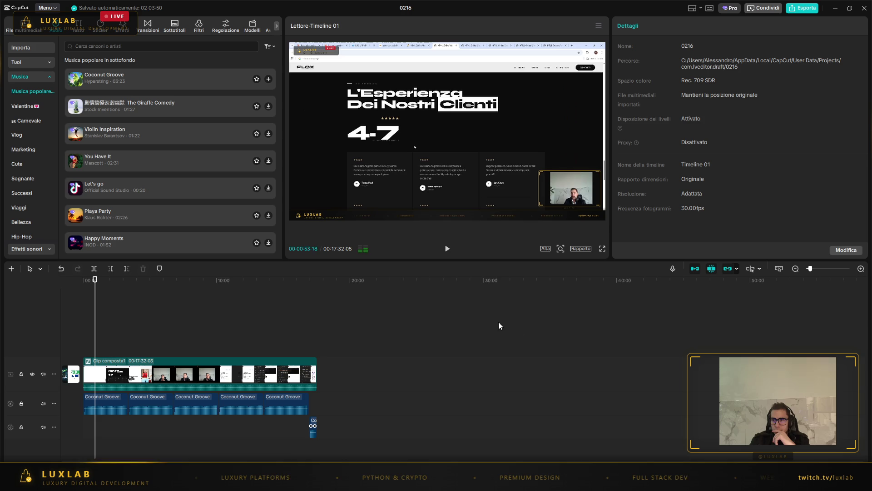
- Set the first Coconut Groove clip to -4.3 dB with a short fade-in and no fade-out
{"action": "left_click", "coordinate": [106, 399]}
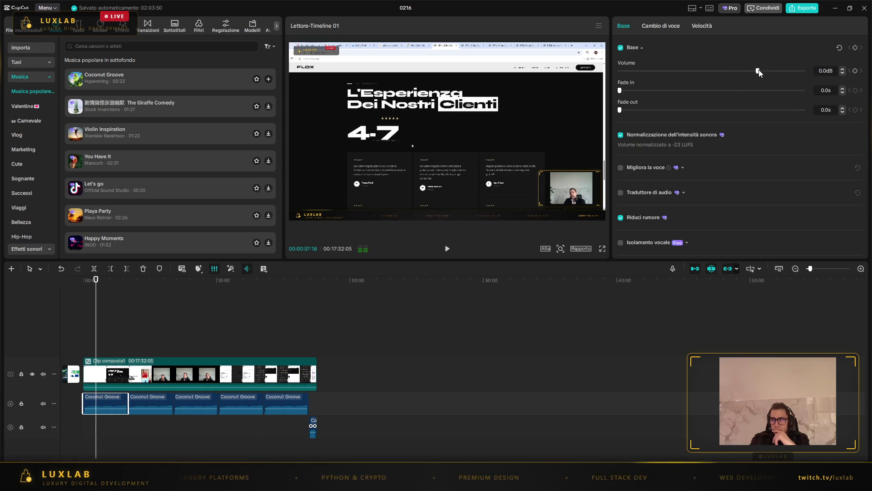
{"action": "mouse_move", "coordinate": [753, 70]}
{"action": "left_mouse_down"}
{"action": "mouse_move", "coordinate": [719, 71]}
{"action": "mouse_move", "coordinate": [747, 75]}
{"action": "left_mouse_up"}
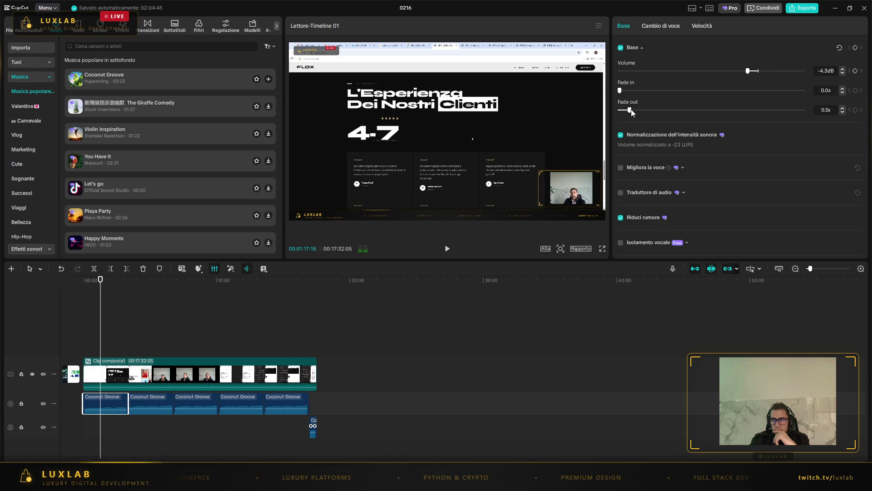
{"action": "left_click_drag", "start_coordinate": [621, 91], "coordinate": [633, 93]}
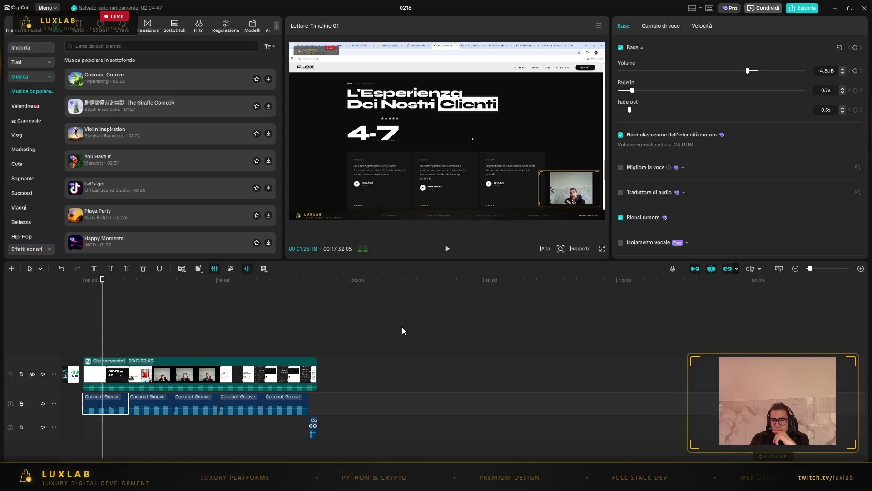
{"action": "mouse_move", "coordinate": [629, 111]}
{"action": "left_mouse_down"}
{"action": "mouse_move", "coordinate": [616, 108]}
{"action": "mouse_move", "coordinate": [614, 89]}
{"action": "left_mouse_up"}
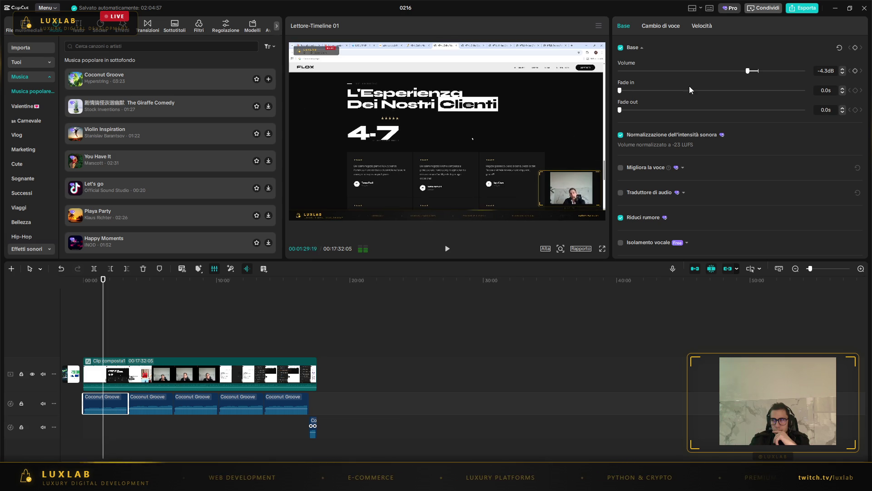
- Delete the four other Coconut Groove clips from the music track
{"action": "left_click", "coordinate": [150, 405]}
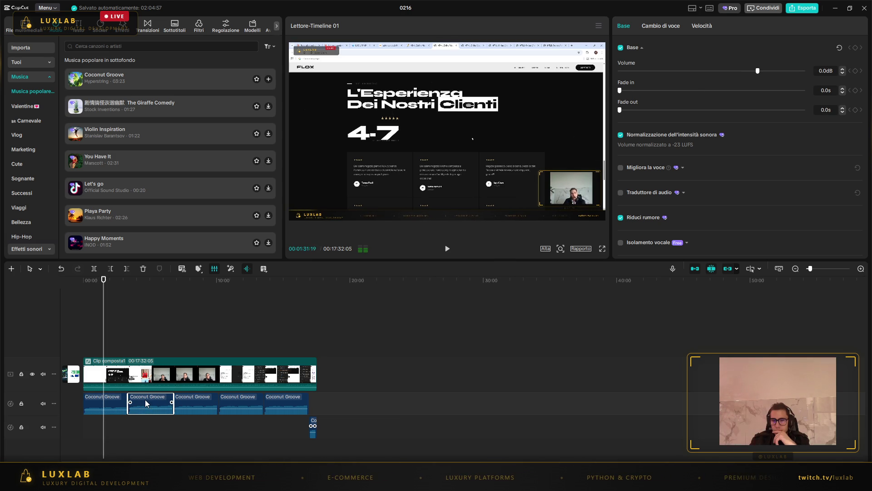
{"action": "key", "text": "Delete"}
{"action": "left_click", "coordinate": [191, 405]}
{"action": "key", "text": "Delete"}
{"action": "left_click", "coordinate": [254, 404]}
{"action": "key", "text": "Delete"}
{"action": "left_click", "coordinate": [267, 403]}
{"action": "key", "text": "Delete"}
- Paste copies of the -4.3 dB clip back-to-back until the music runs to the tail clip
{"action": "left_click", "coordinate": [110, 405]}
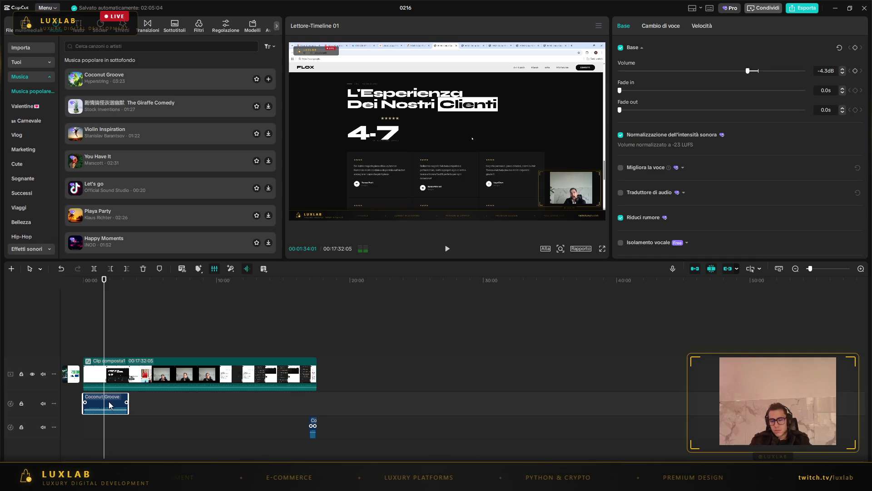
{"action": "mouse_move", "coordinate": [111, 404]}
{"action": "left_mouse_down"}
{"action": "mouse_move", "coordinate": [111, 434]}
{"action": "mouse_move", "coordinate": [166, 440]}
{"action": "mouse_move", "coordinate": [187, 402]}
{"action": "mouse_move", "coordinate": [170, 402]}
{"action": "left_mouse_up"}
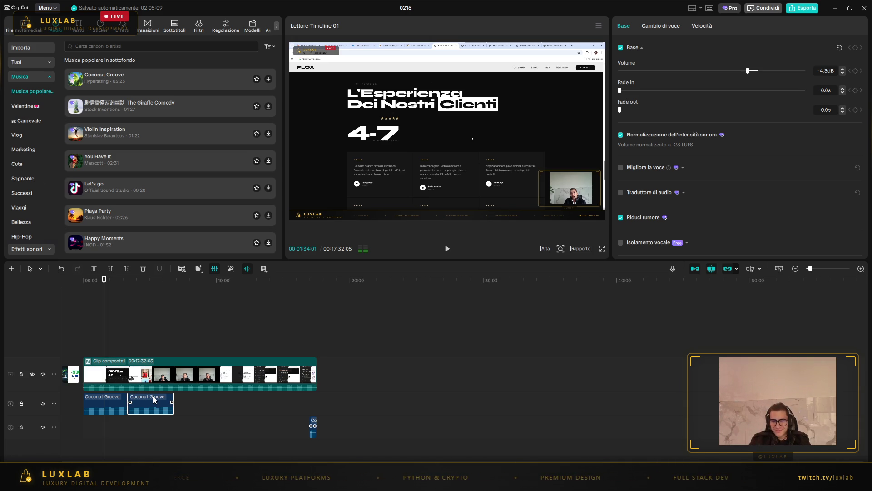
{"action": "mouse_move", "coordinate": [153, 400]}
{"action": "left_mouse_down"}
{"action": "mouse_move", "coordinate": [132, 423]}
{"action": "mouse_move", "coordinate": [200, 431]}
{"action": "mouse_move", "coordinate": [211, 409]}
{"action": "mouse_move", "coordinate": [204, 404]}
{"action": "left_mouse_up"}
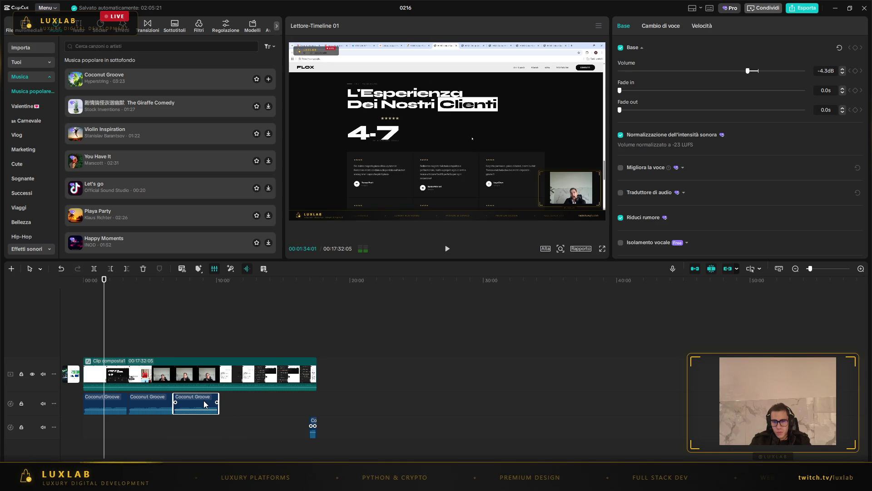
{"action": "key", "text": "ctrl+v"}
{"action": "mouse_move", "coordinate": [136, 429]}
{"action": "left_mouse_down"}
{"action": "mouse_move", "coordinate": [261, 406]}
{"action": "mouse_move", "coordinate": [249, 405]}
{"action": "left_mouse_up"}
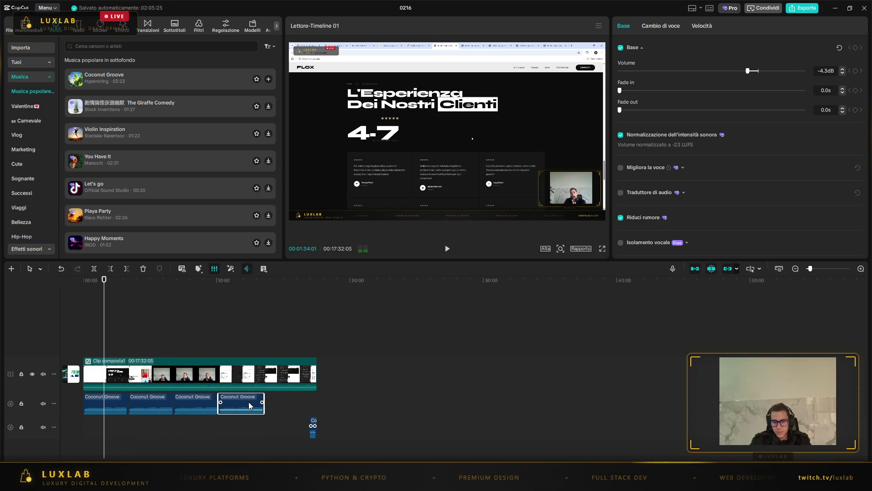
{"action": "key", "text": "ctrl+v"}
{"action": "mouse_move", "coordinate": [122, 426]}
{"action": "left_mouse_down"}
{"action": "mouse_move", "coordinate": [287, 400]}
{"action": "mouse_move", "coordinate": [279, 400]}
{"action": "left_mouse_up"}
{"action": "left_click", "coordinate": [354, 396]}
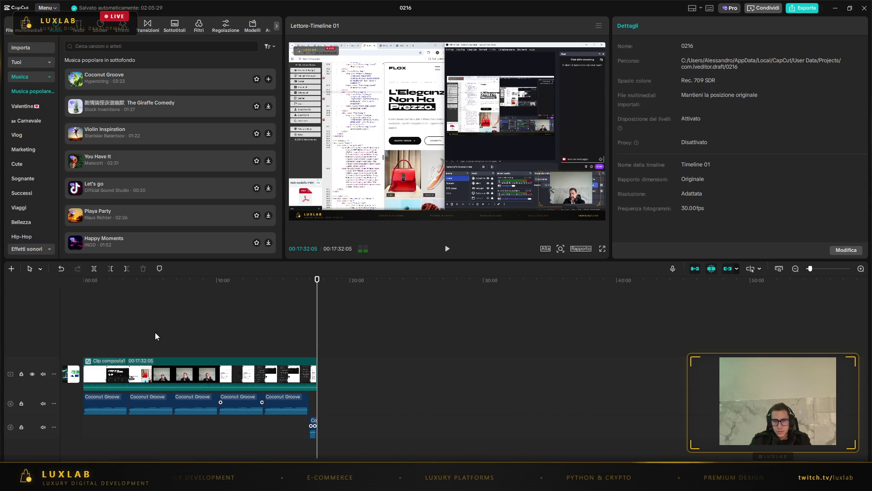
- Play the edit from about 05:22 with the audio level meters displayed
{"action": "left_click", "coordinate": [155, 337]}
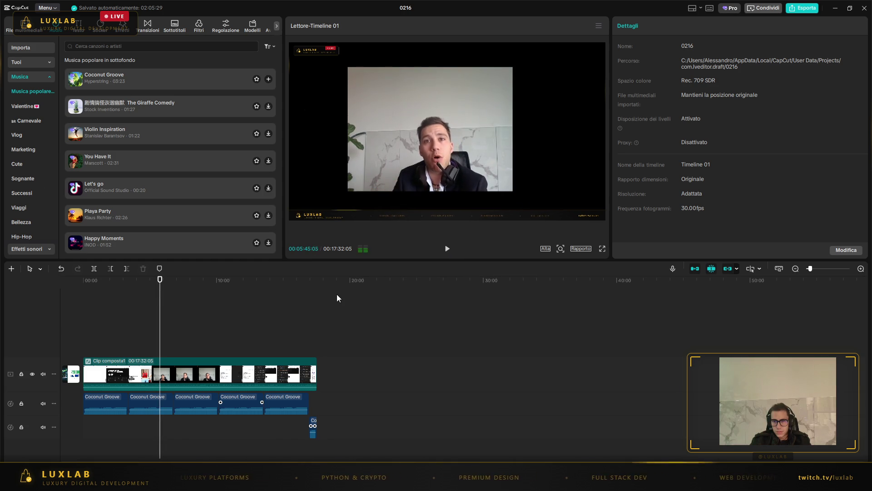
{"action": "left_click", "coordinate": [363, 249]}
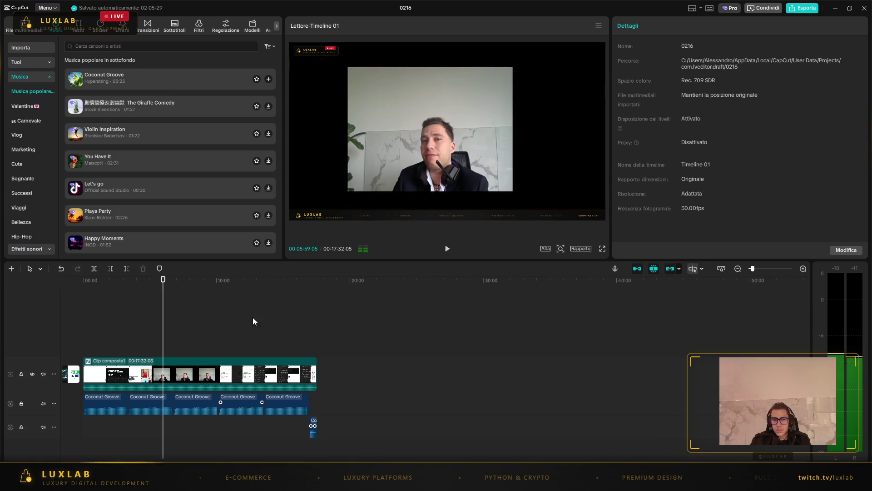
- Apply voice enhancement and loudness normalization to the 17:32:05 compound clip
{"action": "left_click", "coordinate": [244, 371]}
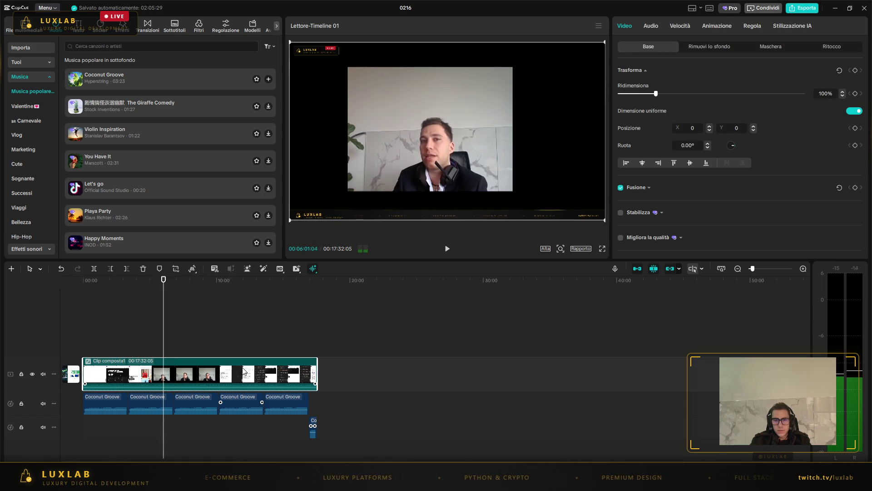
{"action": "left_click", "coordinate": [294, 269]}
{"action": "mouse_move", "coordinate": [312, 271]}
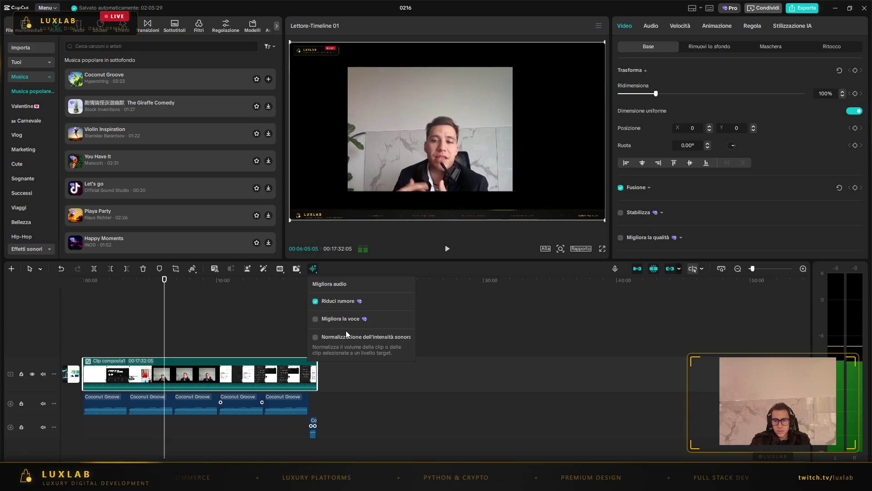
{"action": "left_click", "coordinate": [316, 319]}
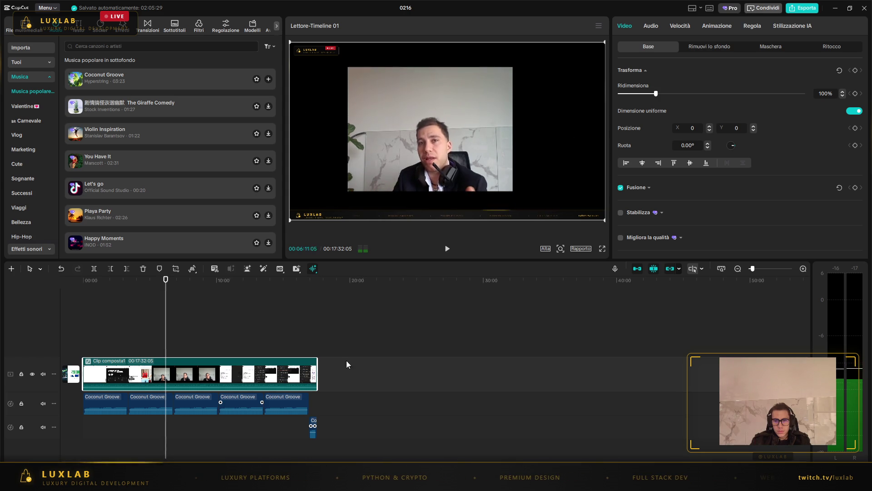
{"action": "mouse_move", "coordinate": [315, 271]}
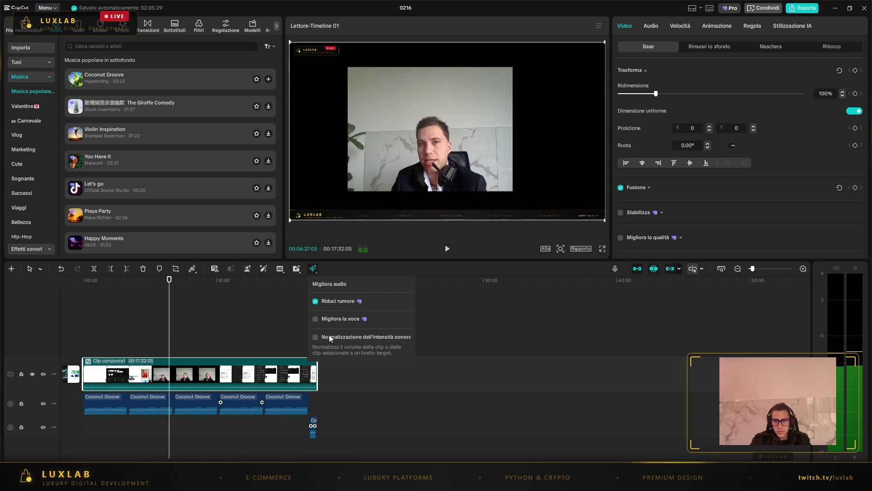
{"action": "left_click", "coordinate": [316, 337]}
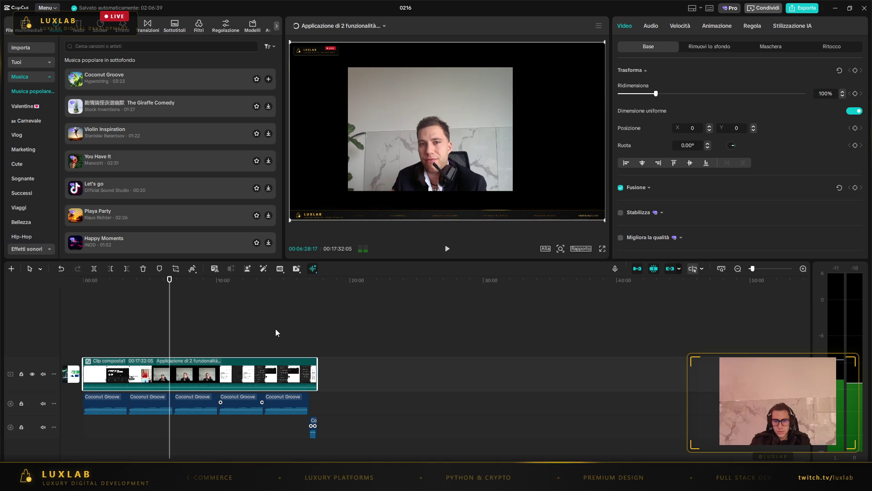
- Preview the audio, confirm the applied enhancements, and start filler-word detection
{"action": "left_click", "coordinate": [447, 250]}
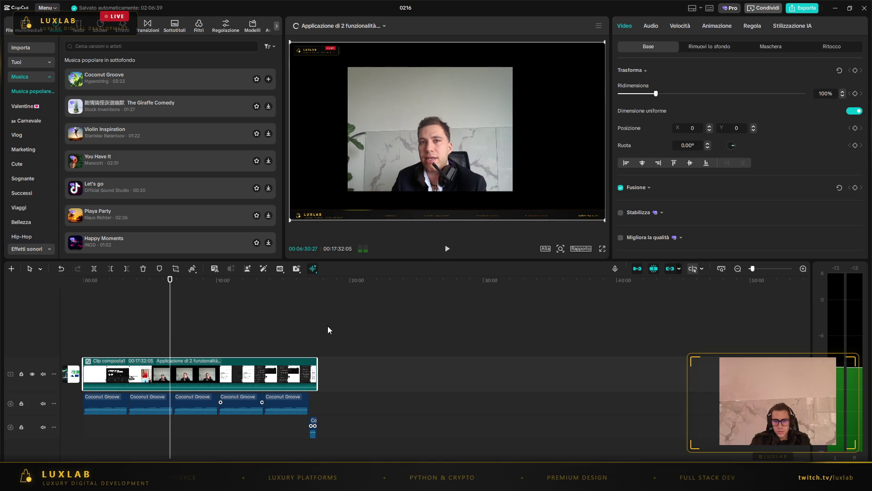
{"action": "key", "text": "space"}
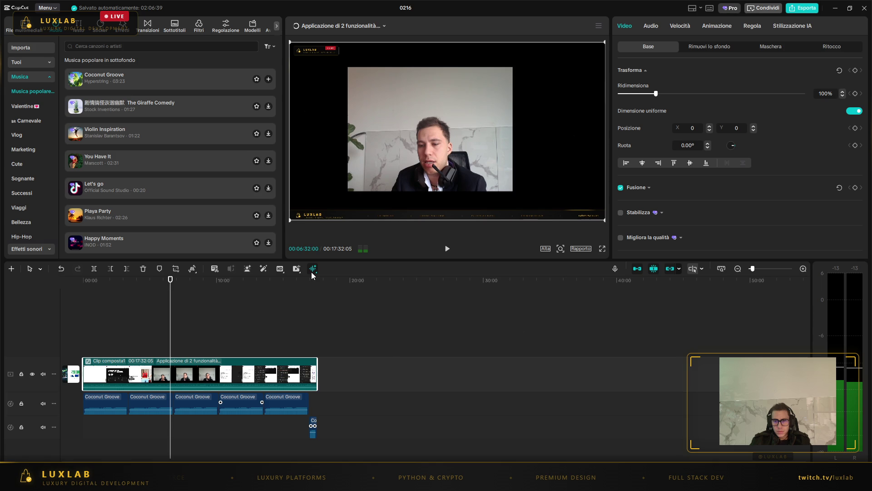
{"action": "left_click", "coordinate": [313, 270]}
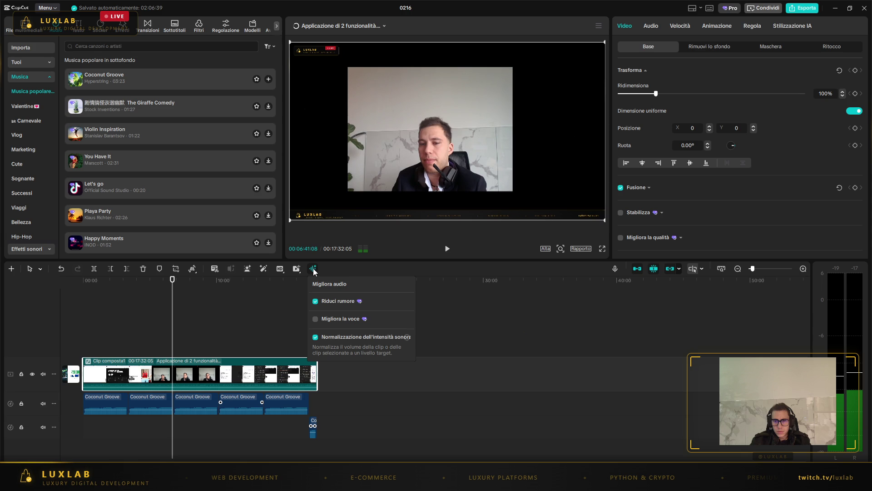
{"action": "left_click", "coordinate": [215, 268]}
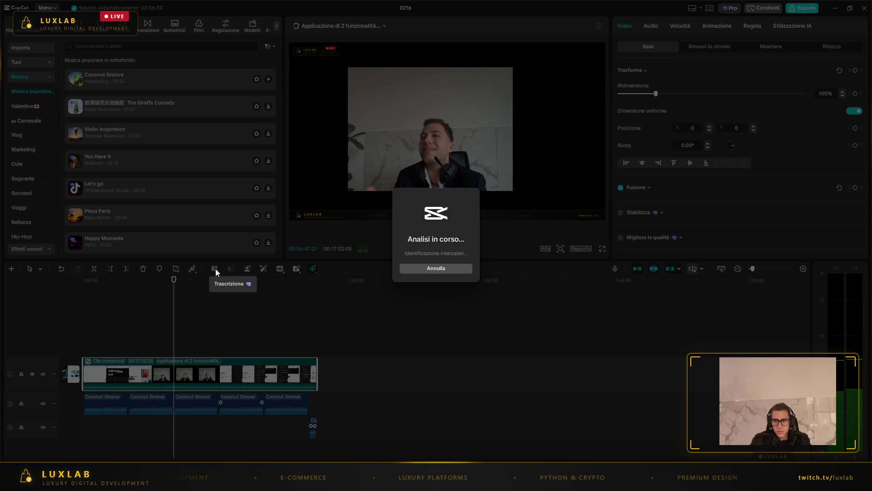
- Switch from CapCut to the Chrome window showing the Claude chat
{"action": "key", "text": "super"}
{"action": "key", "text": "alt+Tab"}
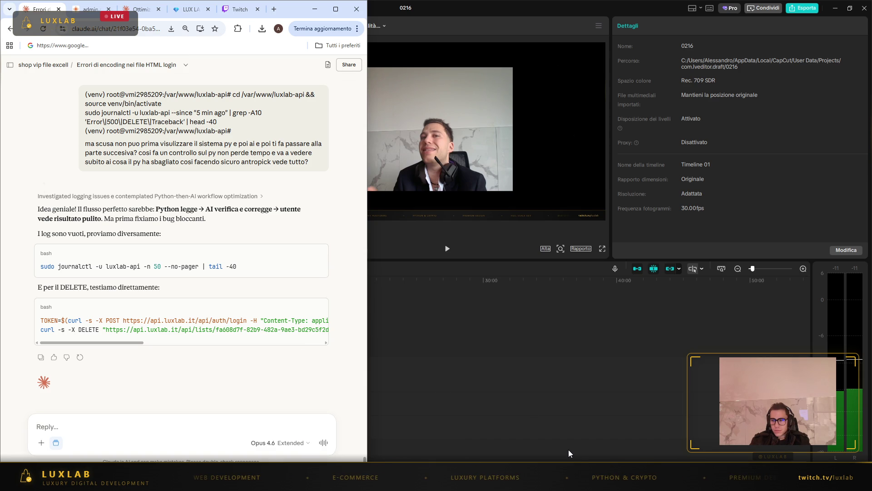
- Run the journalctl service log command in PuTTY and paste its output into Claude's reply
{"action": "left_click", "coordinate": [603, 437]}
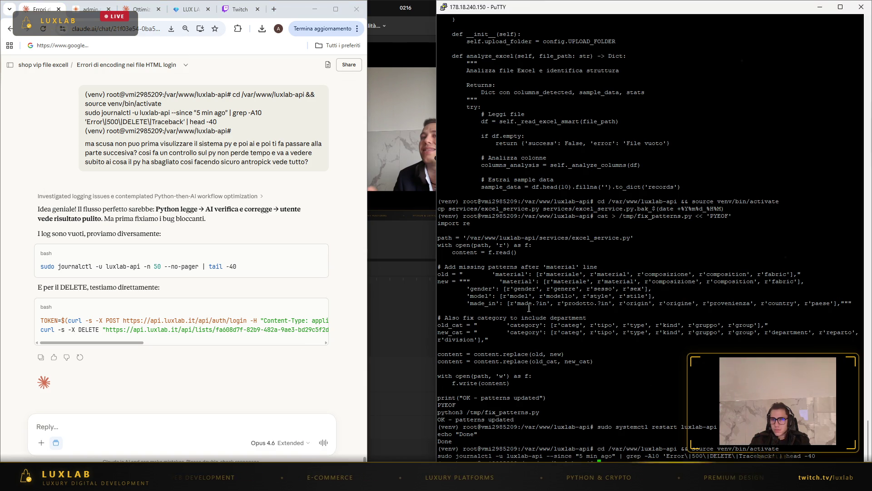
{"action": "right_click", "coordinate": [667, 396]}
{"action": "key", "text": "Return"}
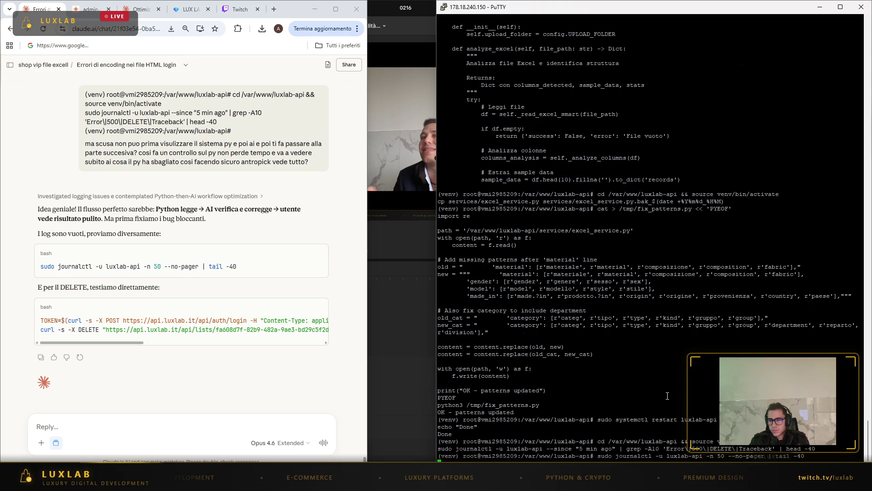
{"action": "left_click_drag", "start_coordinate": [536, 248], "coordinate": [478, 183]}
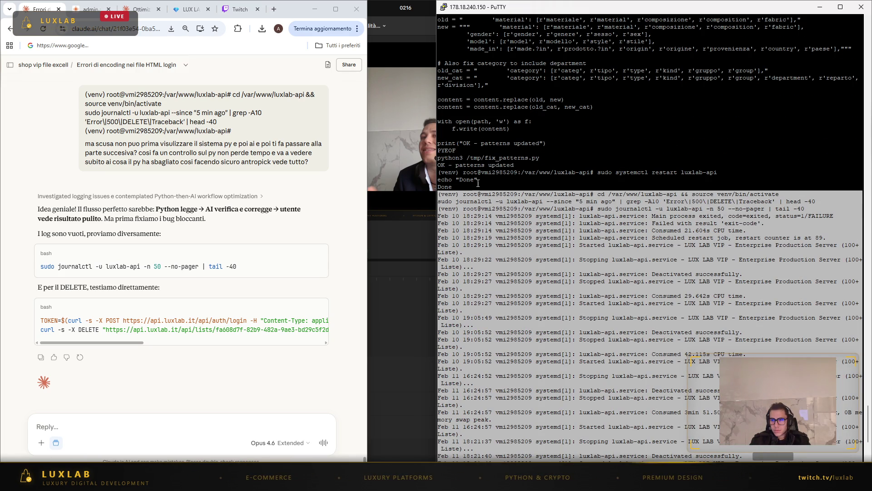
{"action": "left_click", "coordinate": [478, 183]}
{"action": "left_click", "coordinate": [202, 429]}
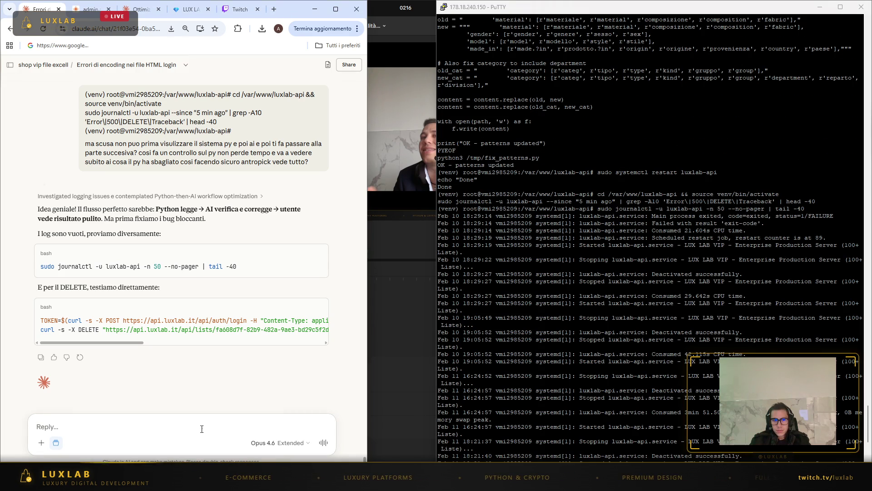
{"action": "key", "text": "ctrl+v"}
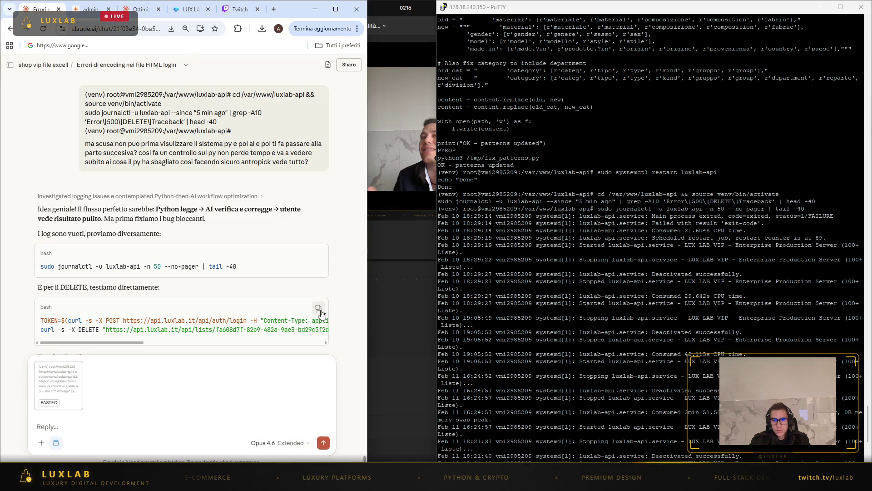
- Run Claude's login and delete curl tests and send the KeyError output to Claude
{"action": "left_click", "coordinate": [318, 307]}
{"action": "scroll", "coordinate": [649, 236], "scroll_direction": "down", "scroll_amount": 10}
{"action": "right_click", "coordinate": [650, 236]}
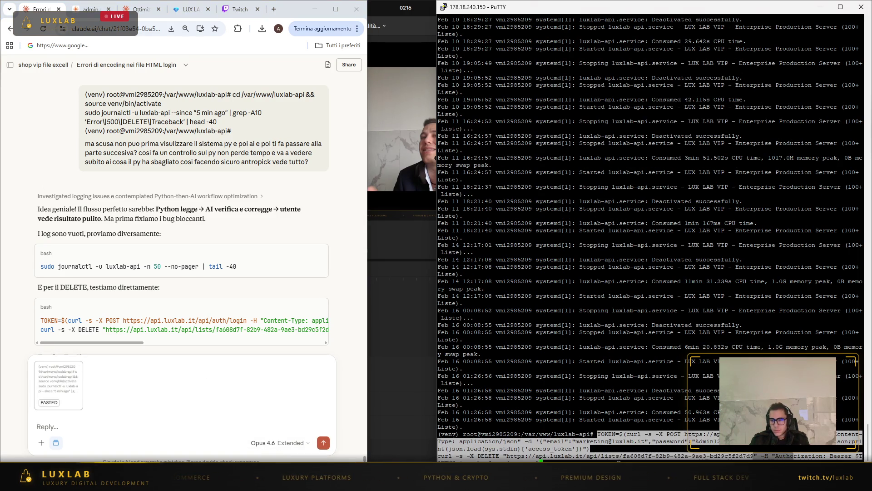
{"action": "key", "text": "Return"}
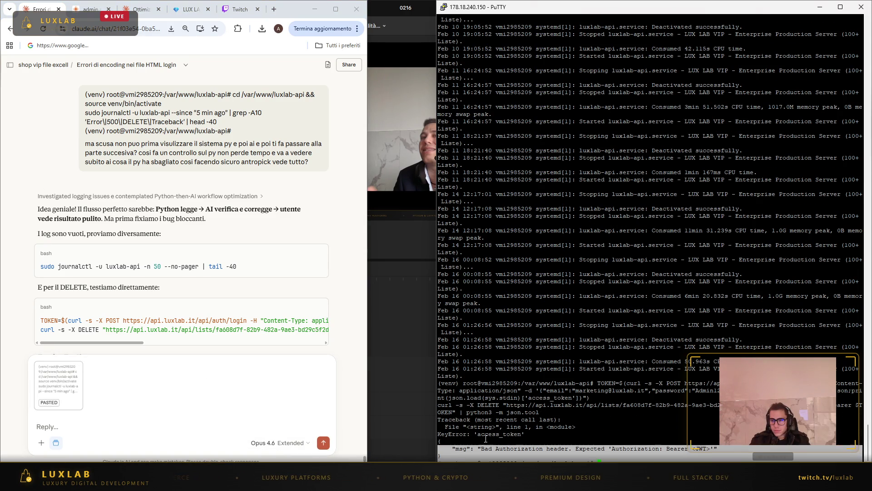
{"action": "left_click", "coordinate": [265, 424]}
{"action": "key", "text": "ctrl+v"}
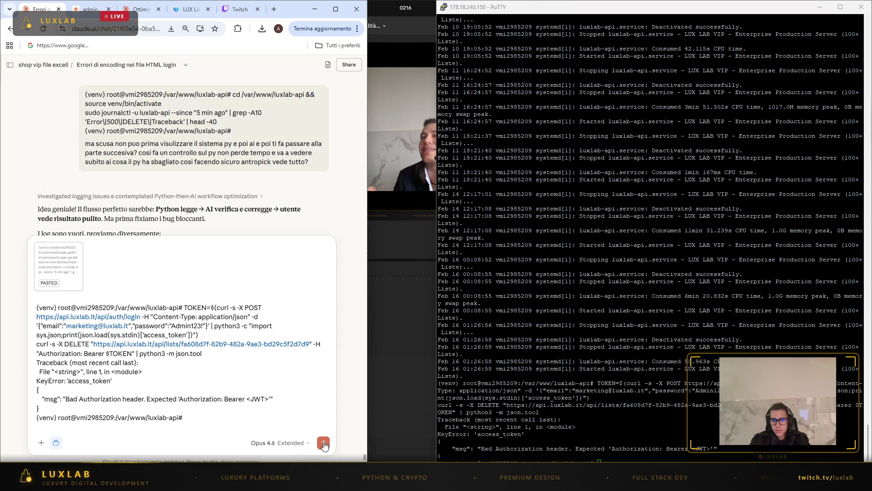
{"action": "key", "text": "Return"}
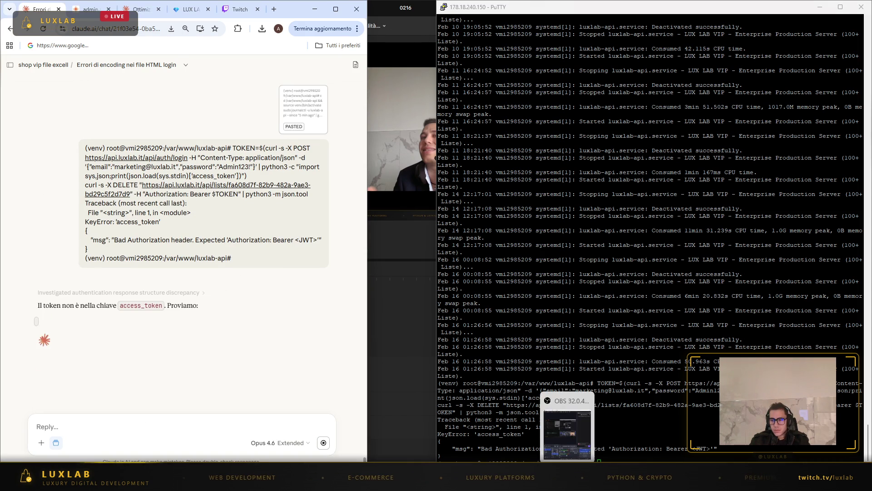
- Run the revised login curl, send its JSON response to Claude, then view the Twitch stream manager
{"action": "mouse_move", "coordinate": [647, 483]}
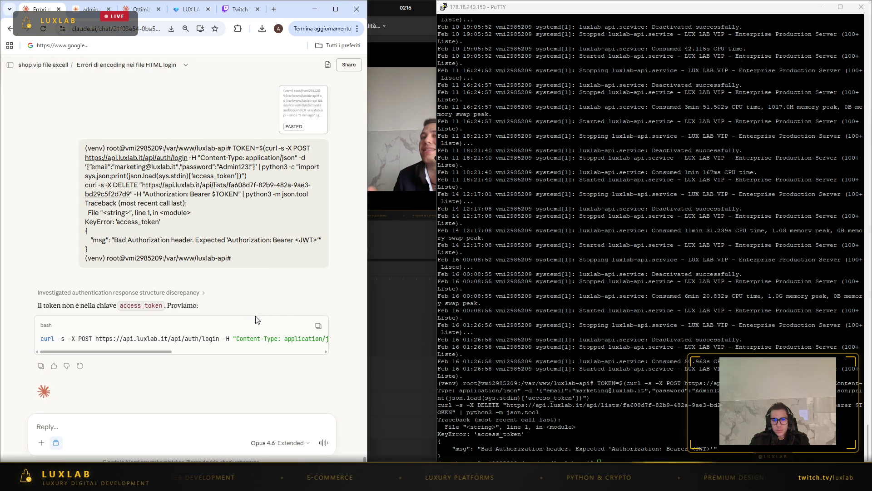
{"action": "left_click", "coordinate": [321, 325]}
{"action": "right_click", "coordinate": [599, 456]}
{"action": "key", "text": "Return"}
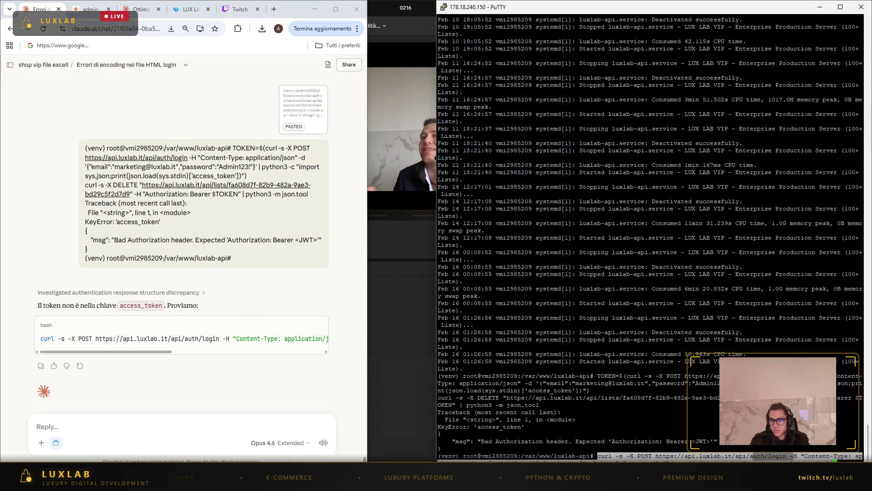
{"action": "mouse_move", "coordinate": [663, 436]}
{"action": "left_mouse_down"}
{"action": "mouse_move", "coordinate": [437, 364]}
{"action": "mouse_move", "coordinate": [439, 330]}
{"action": "left_mouse_up"}
{"action": "left_click", "coordinate": [663, 422]}
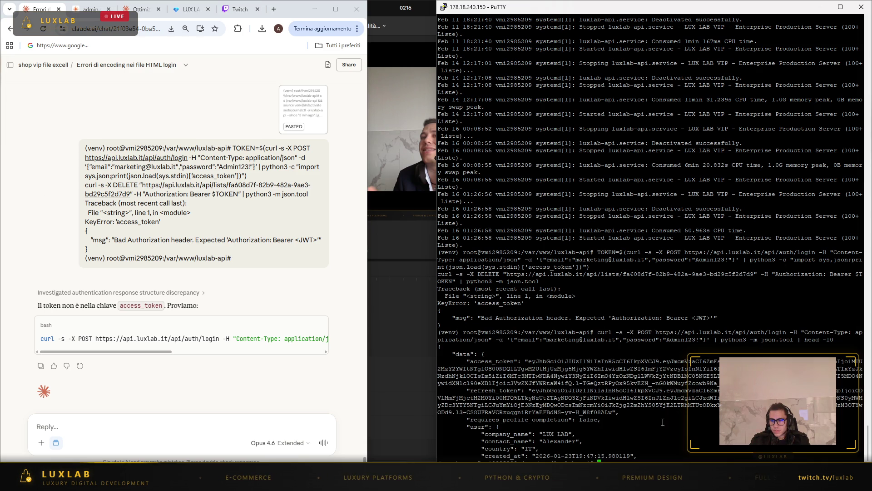
{"action": "left_click", "coordinate": [249, 418]}
{"action": "key", "text": "ctrl+v"}
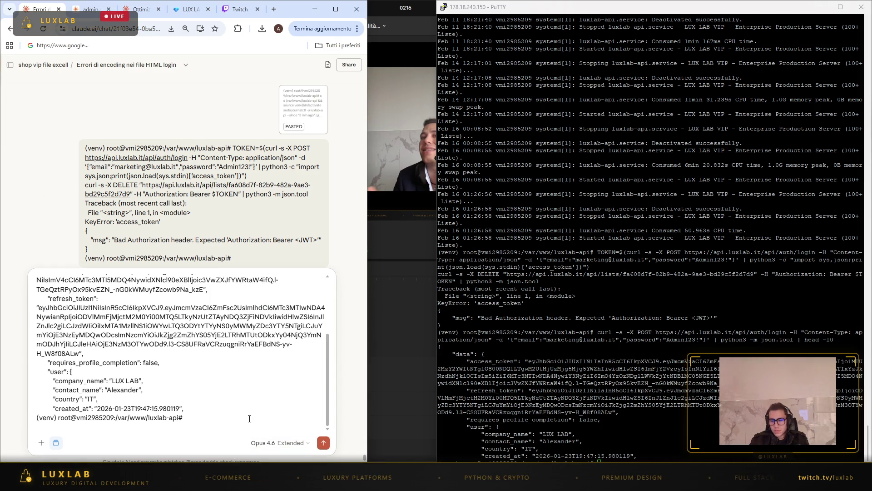
{"action": "key", "text": "Return"}
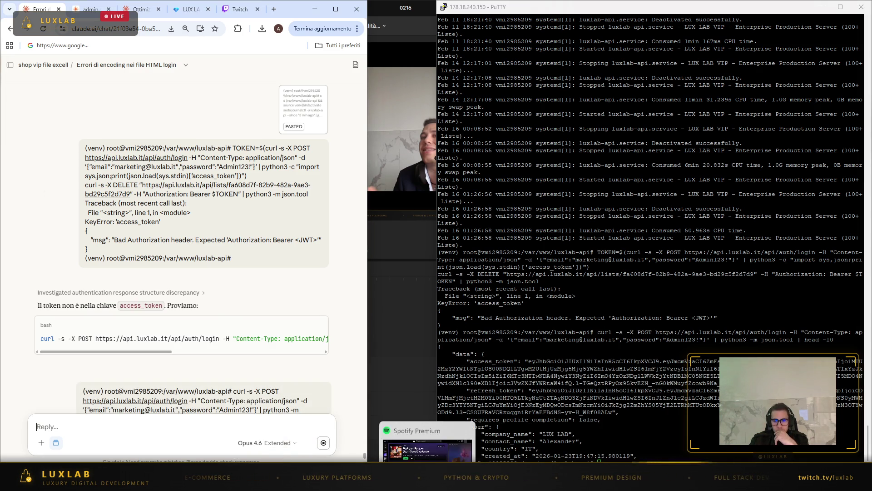
{"action": "left_click", "coordinate": [236, 10]}
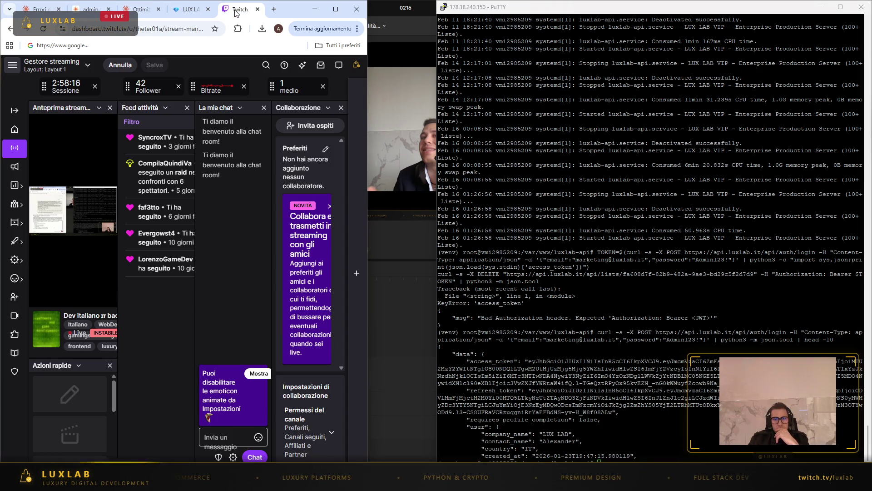
- Run the corrected token and delete test in PuTTY and send the Errore interno result to Claude
{"action": "left_click", "coordinate": [37, 10]}
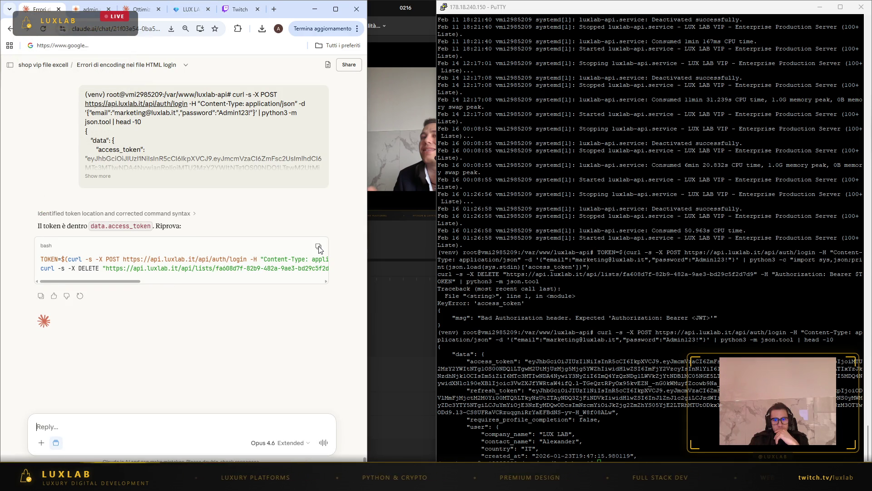
{"action": "right_click", "coordinate": [568, 457]}
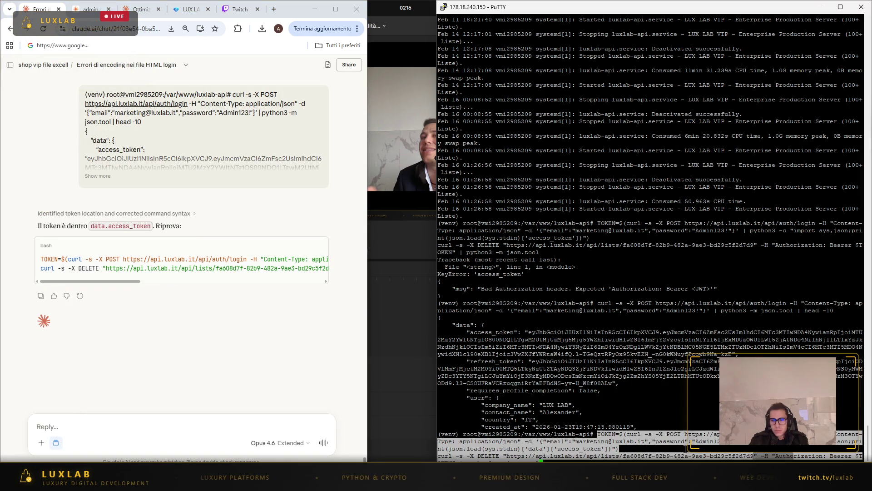
{"action": "key", "text": "Return"}
{"action": "mouse_move", "coordinate": [602, 456]}
{"action": "left_mouse_down"}
{"action": "mouse_move", "coordinate": [682, 436]}
{"action": "mouse_move", "coordinate": [439, 398]}
{"action": "left_mouse_up"}
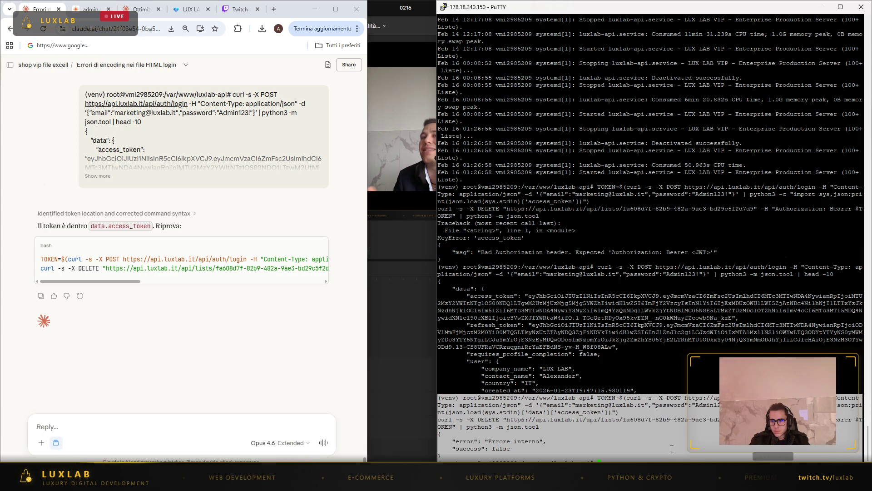
{"action": "left_click", "coordinate": [276, 430]}
{"action": "key", "text": "ctrl+v"}
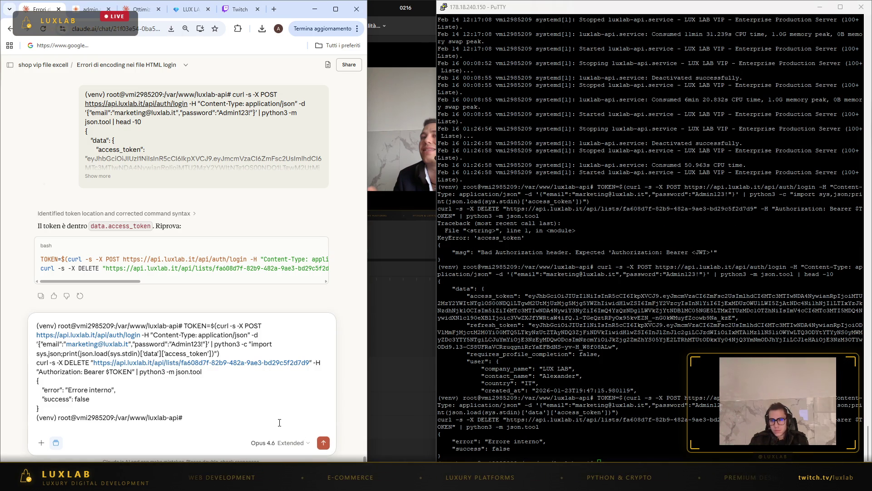
{"action": "key", "text": "Return"}
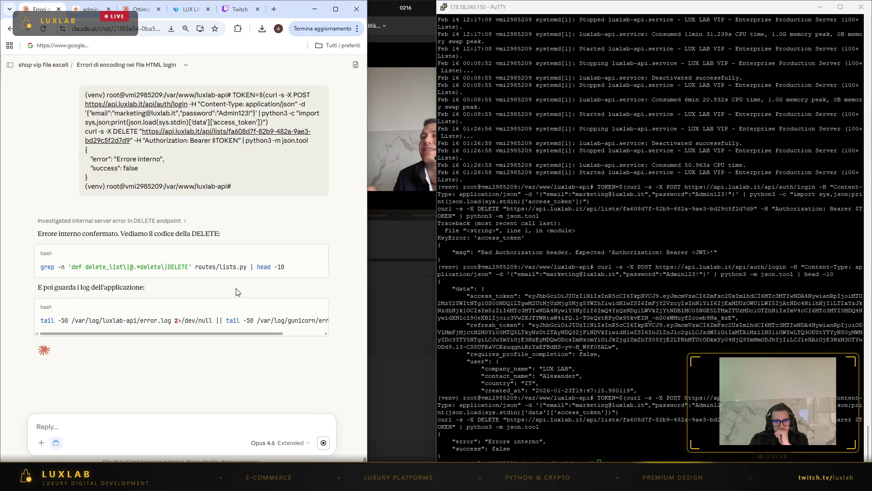
- Grep for the DELETE route, list the application log files, and send both results to Claude
{"action": "left_click", "coordinate": [318, 257]}
{"action": "key", "text": "alt+Tab"}
{"action": "key", "text": "shift+Insert"}
{"action": "key", "text": "Return"}
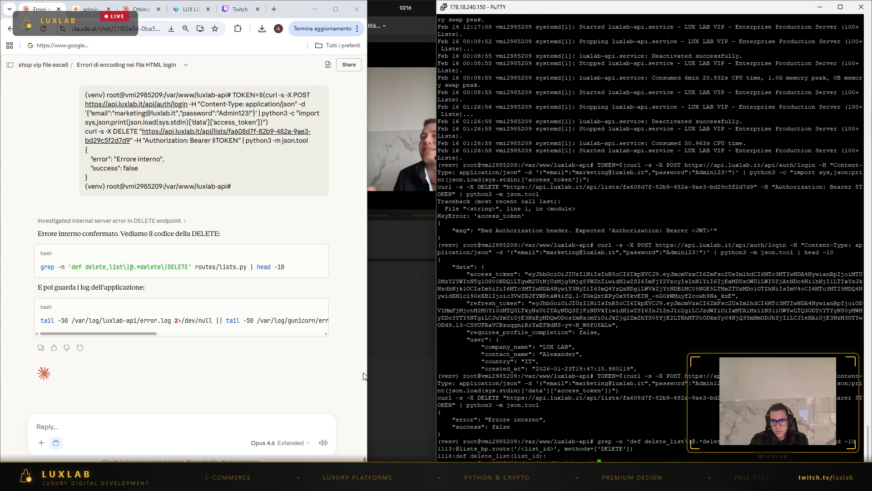
{"action": "left_click", "coordinate": [318, 308]}
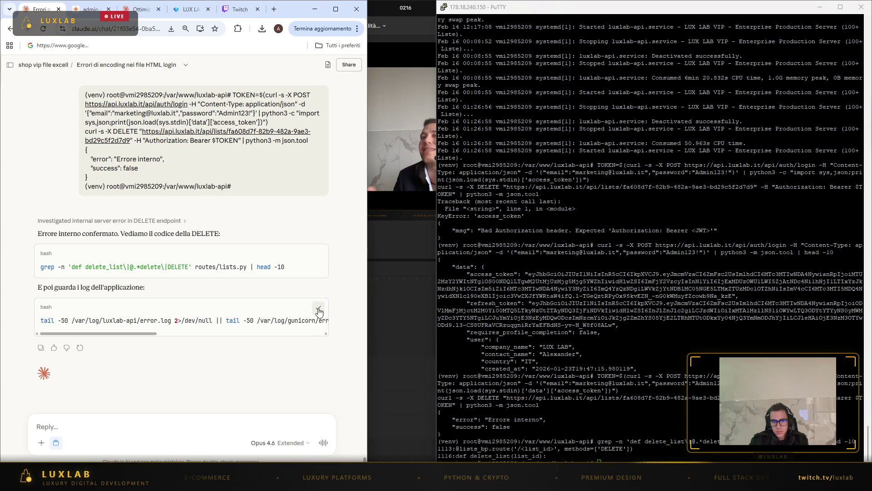
{"action": "right_click", "coordinate": [656, 415]}
{"action": "key", "text": "Return"}
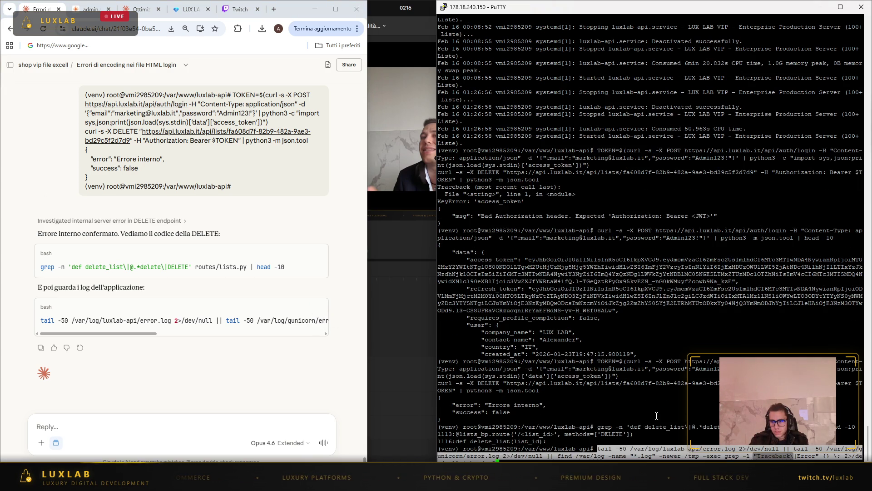
{"action": "mouse_move", "coordinate": [813, 460]}
{"action": "left_mouse_down"}
{"action": "mouse_move", "coordinate": [807, 436]}
{"action": "mouse_move", "coordinate": [568, 390]}
{"action": "mouse_move", "coordinate": [610, 458]}
{"action": "mouse_move", "coordinate": [591, 391]}
{"action": "left_mouse_up"}
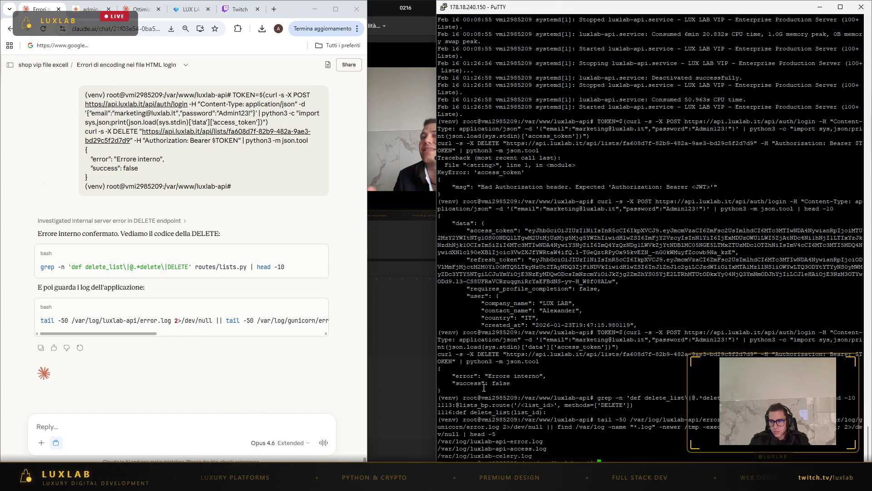
{"action": "left_click", "coordinate": [232, 420]}
{"action": "key", "text": "ctrl+v"}
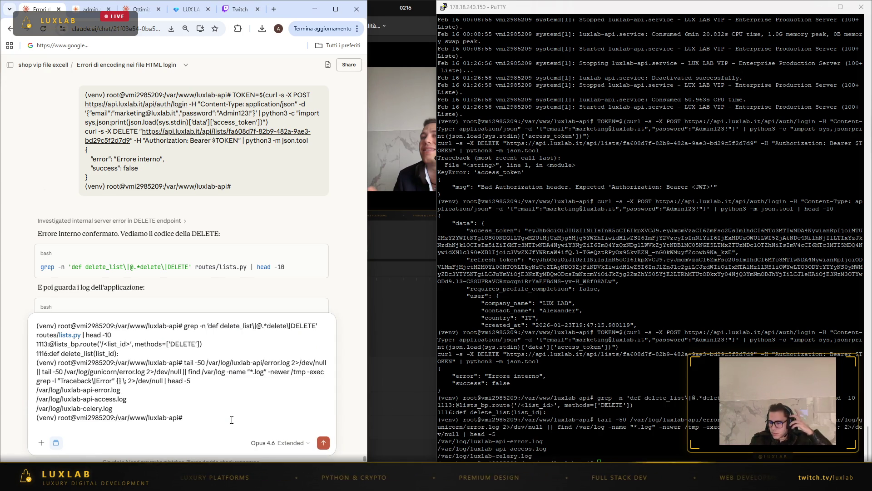
{"action": "key", "text": "Return"}
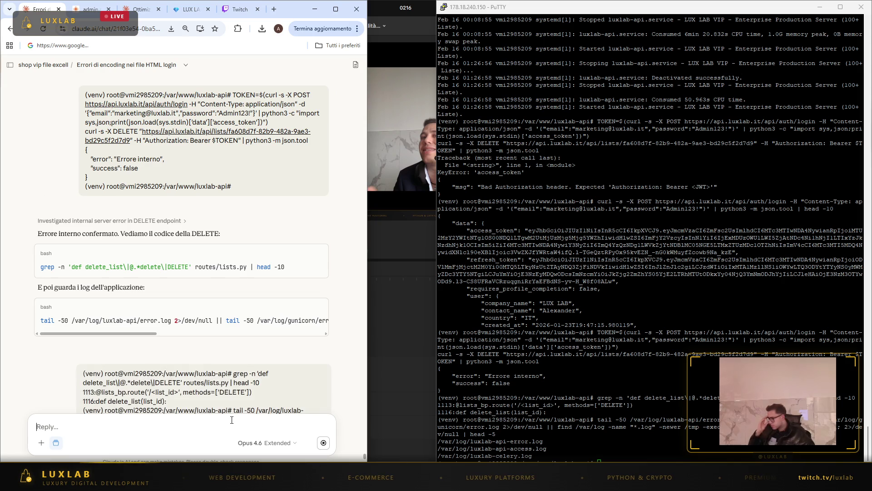
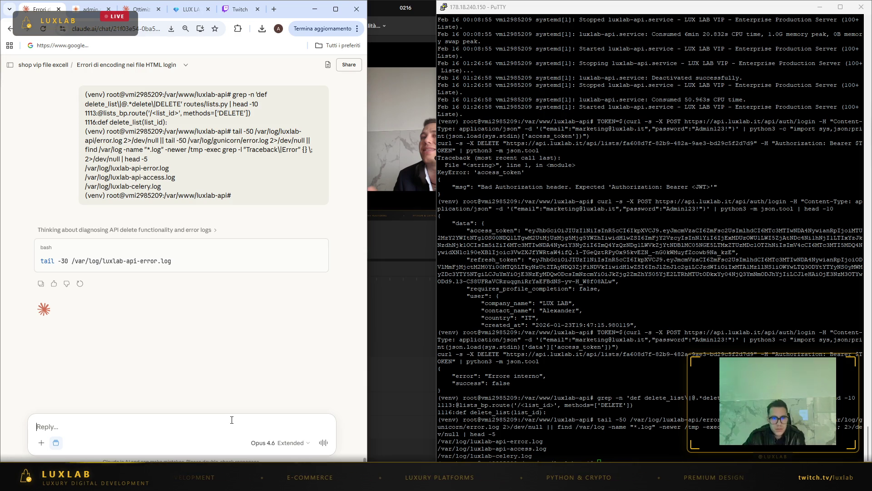
- Show the last 30 lines of the API error log in PuTTY and copy the traceback
{"action": "left_click", "coordinate": [699, 376]}
{"action": "right_click", "coordinate": [699, 375]}
{"action": "key", "text": "Return"}
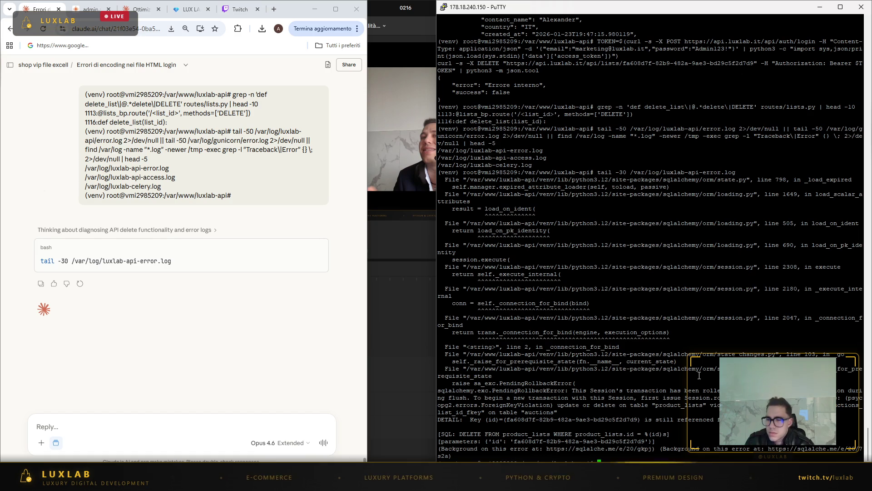
{"action": "mouse_move", "coordinate": [614, 457]}
{"action": "left_mouse_down"}
{"action": "mouse_move", "coordinate": [523, 424]}
{"action": "mouse_move", "coordinate": [444, 368]}
{"action": "mouse_move", "coordinate": [440, 175]}
{"action": "left_mouse_up"}
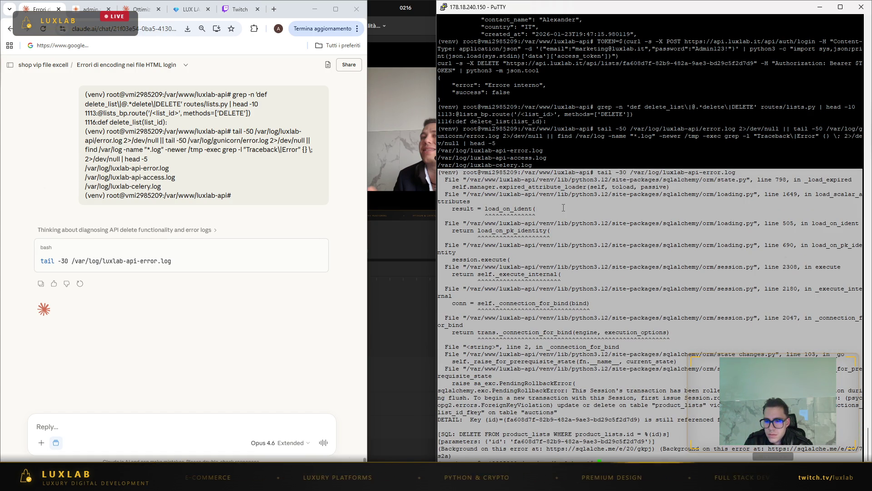
- Paste the error traceback into Claude's reply box and send it for diagnosis
{"action": "left_click", "coordinate": [563, 208]}
{"action": "left_click", "coordinate": [211, 414]}
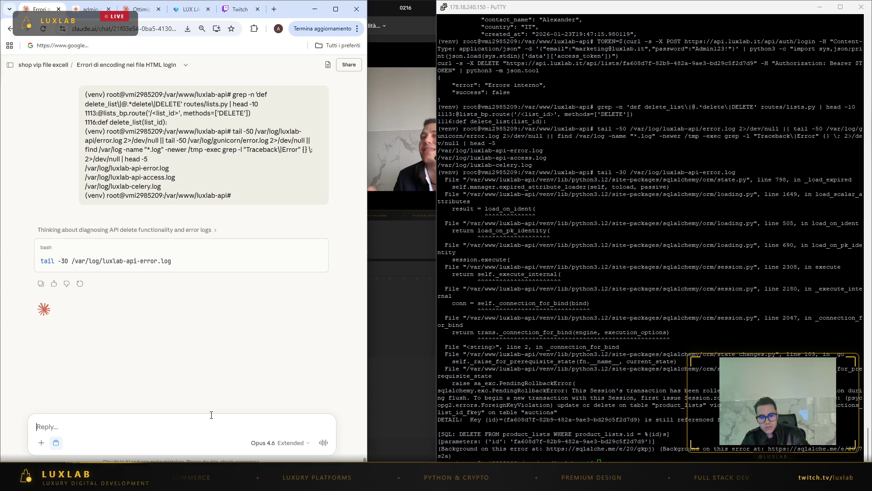
{"action": "key", "text": "ctrl+v"}
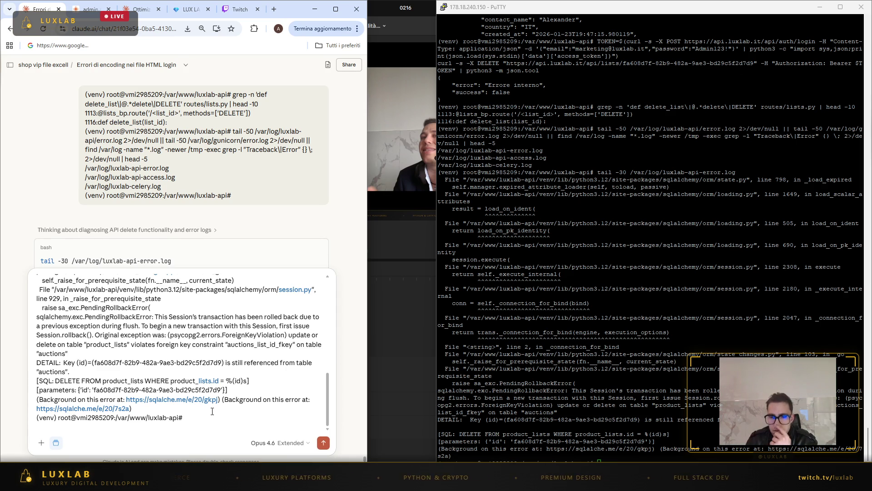
{"action": "key", "text": "Return"}
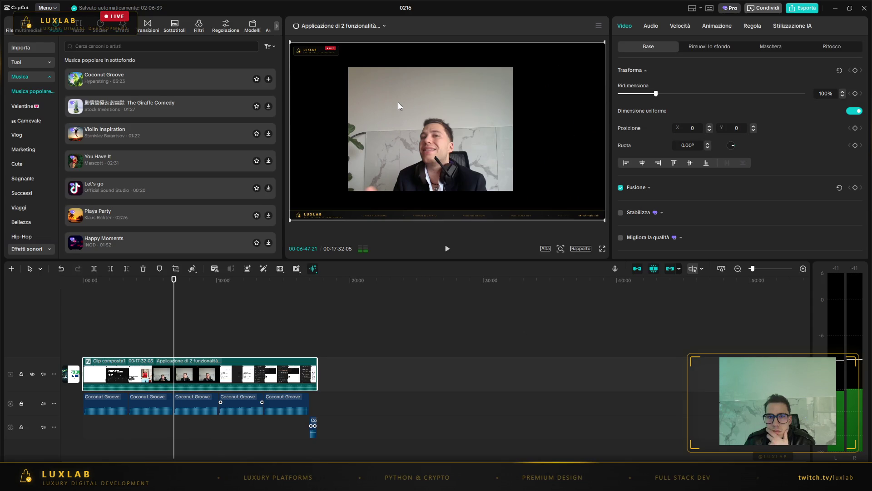
- Check the clip's processing progress and play the FLOX website composite clip from the start
{"action": "left_click", "coordinate": [341, 26]}
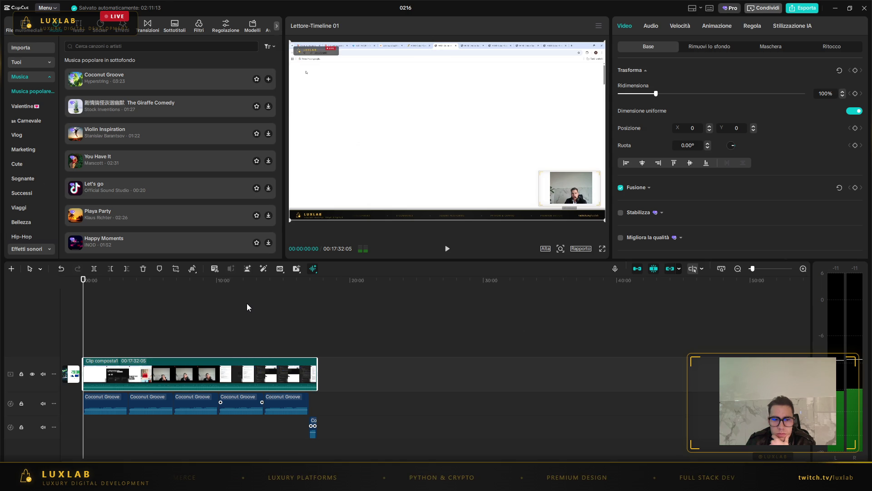
{"action": "key", "text": "space"}
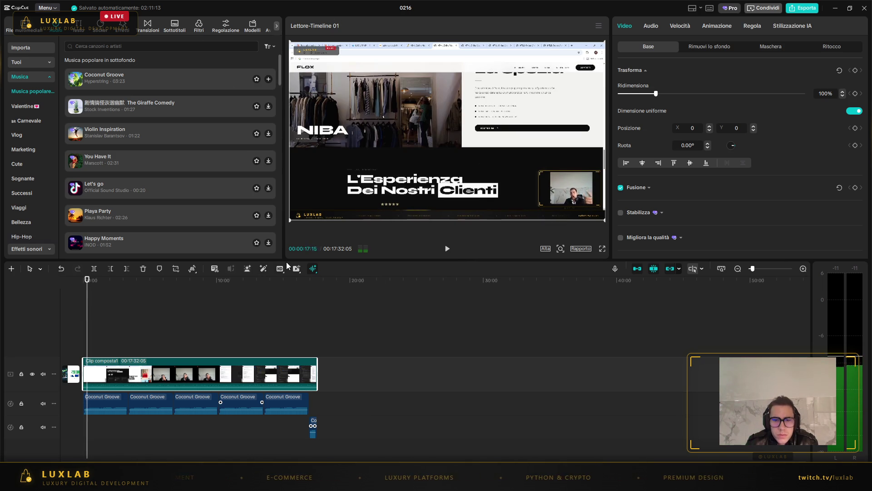
{"action": "left_click", "coordinate": [312, 268]}
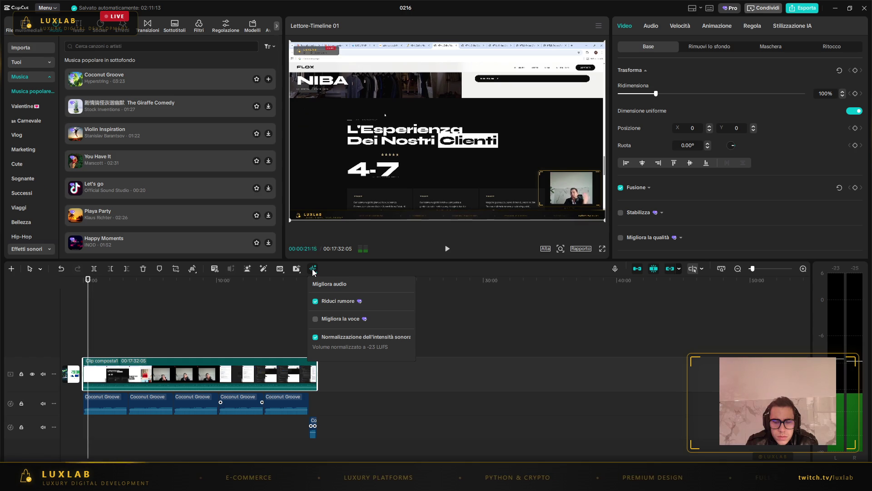
- Watch the composite clip full-screen up to the FLOX reviews section, then return to the editor
{"action": "mouse_move", "coordinate": [280, 271]}
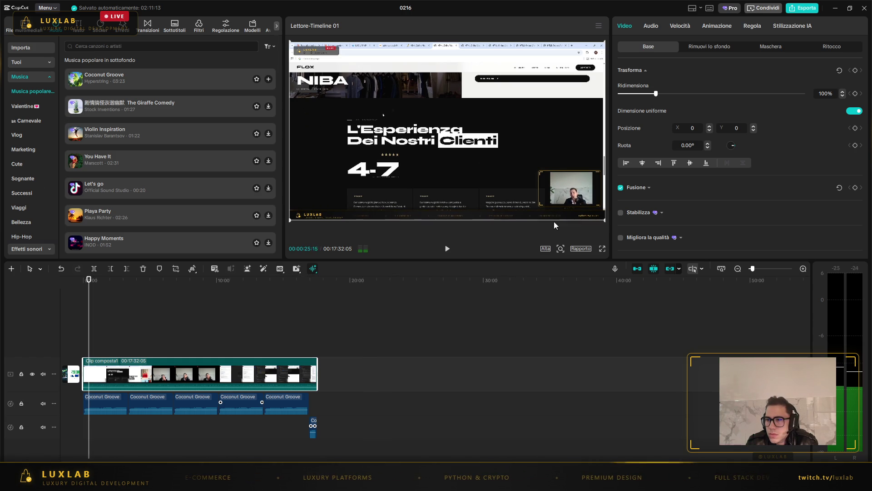
{"action": "left_click", "coordinate": [603, 251]}
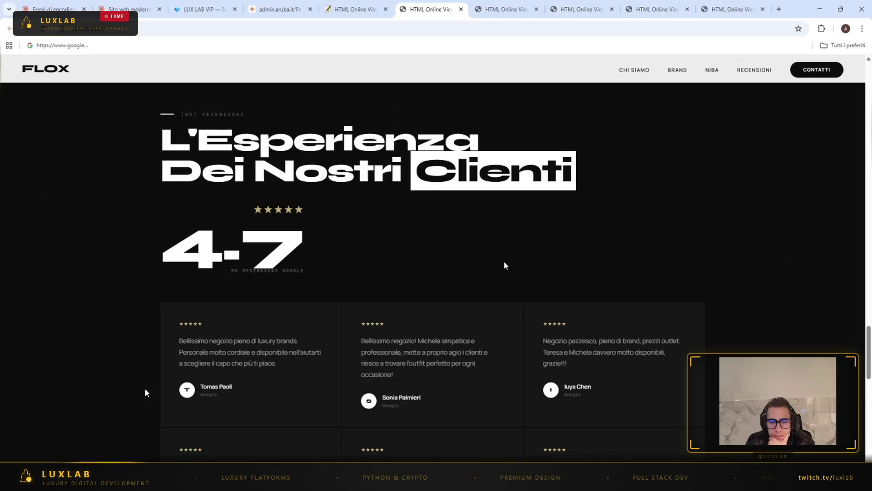
{"action": "mouse_move", "coordinate": [92, 339]}
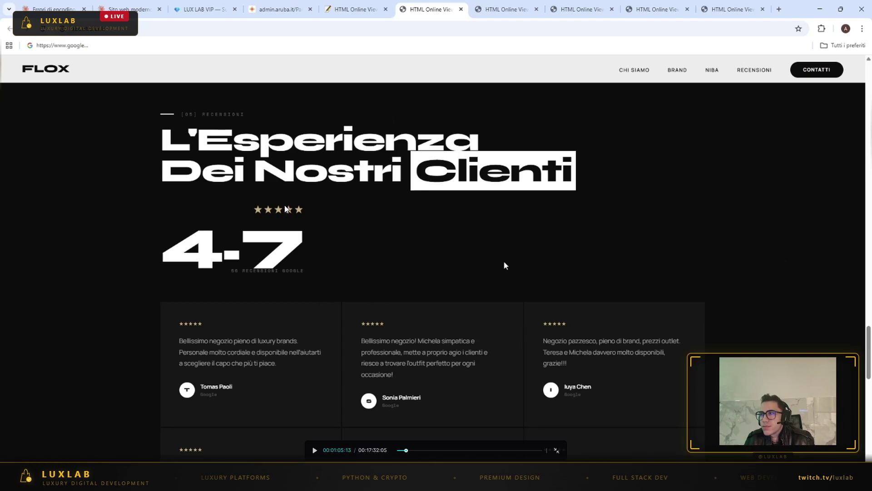
{"action": "key", "text": "Escape"}
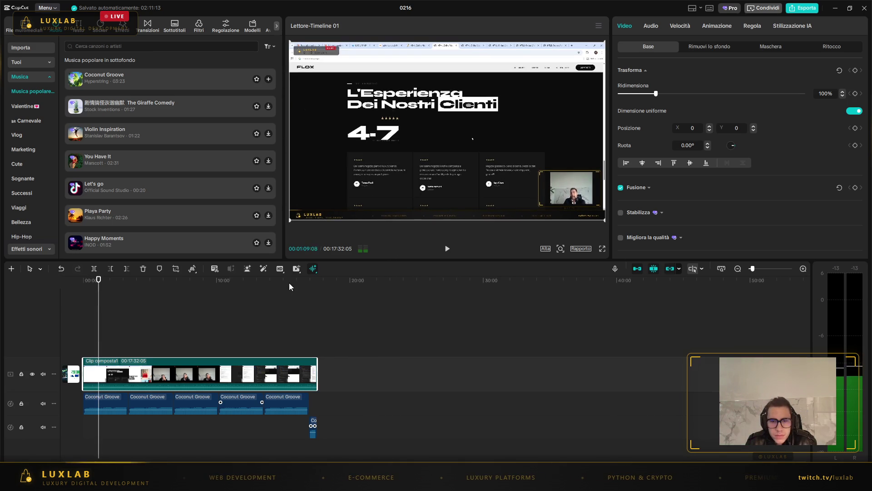
{"action": "mouse_move", "coordinate": [300, 269]}
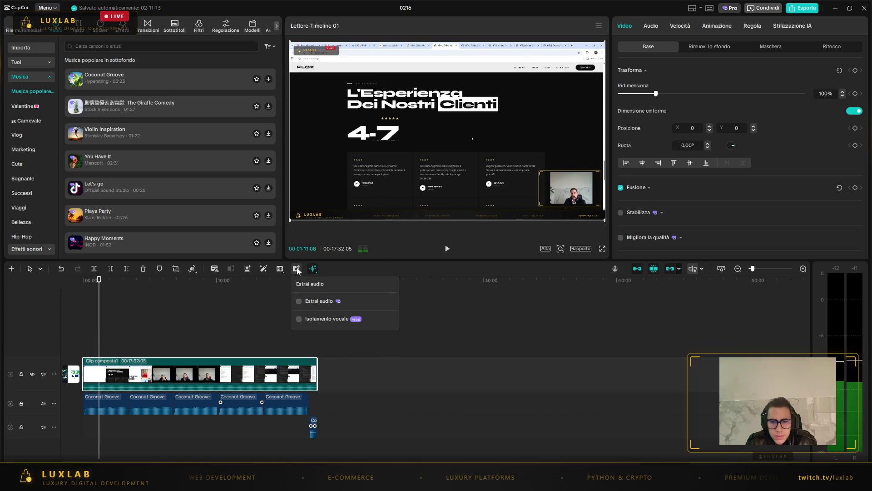
- Extract the composite clip's audio to its own track and try stabilization at the recommended level
{"action": "left_click", "coordinate": [299, 302]}
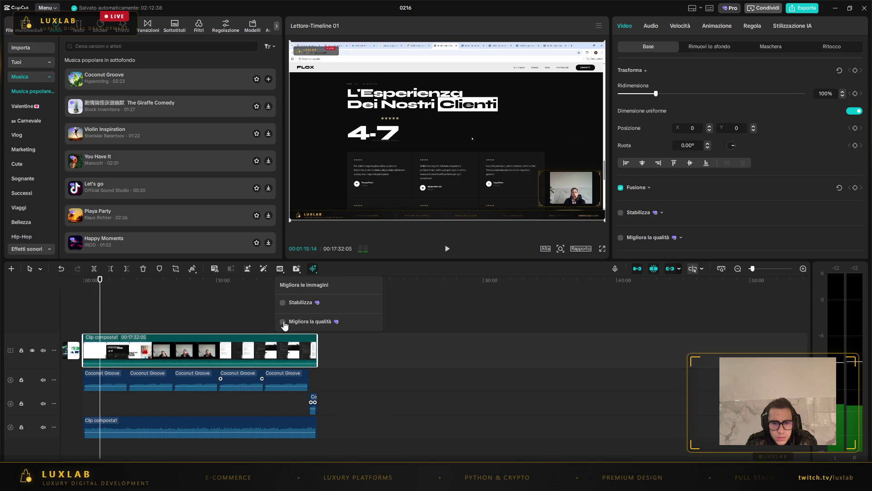
{"action": "left_click", "coordinate": [282, 302]}
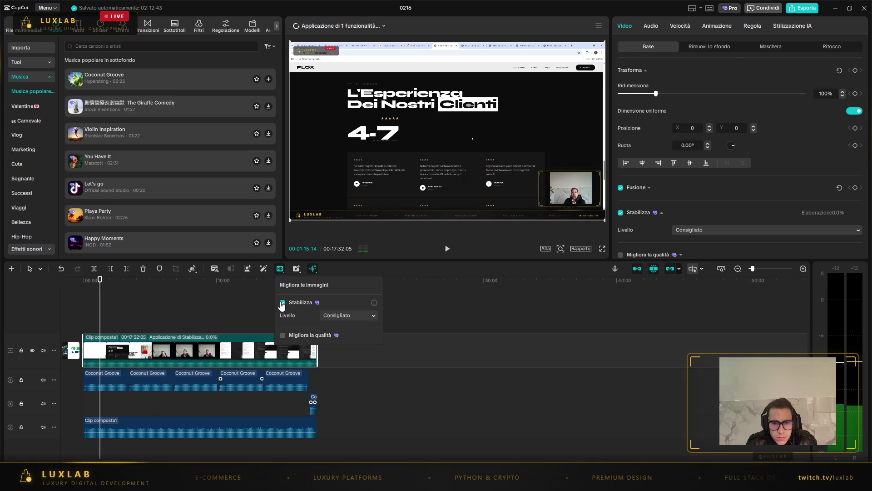
{"action": "left_click", "coordinate": [357, 320]}
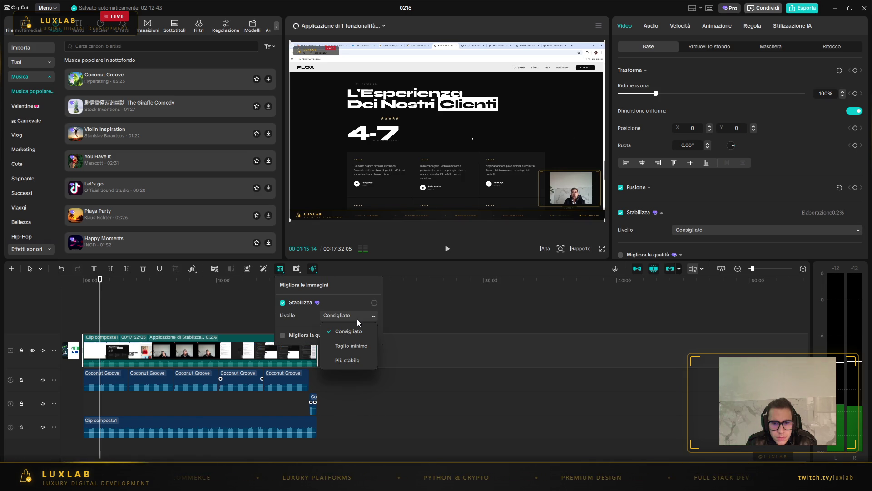
{"action": "left_click", "coordinate": [357, 320]}
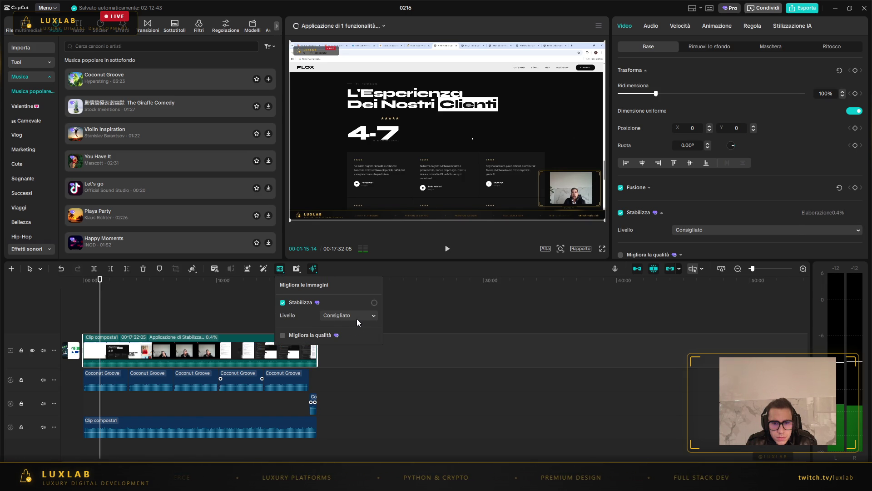
- Switch to image quality enhancement with stabilization off, and move the playhead to about 11:30
{"action": "left_click", "coordinate": [283, 335]}
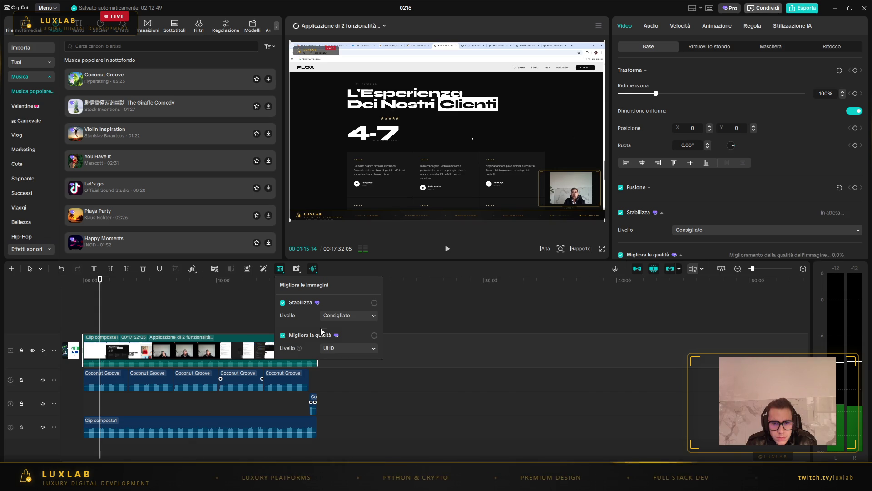
{"action": "left_click", "coordinate": [282, 303]}
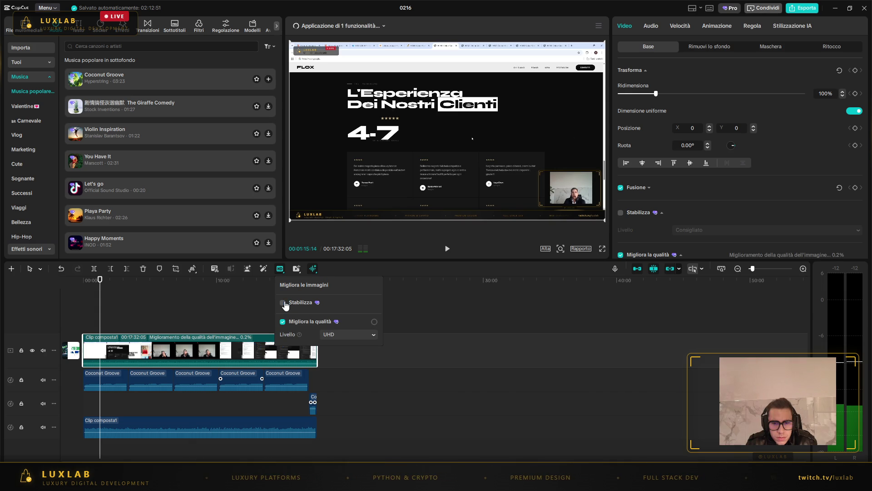
{"action": "left_click", "coordinate": [339, 334]}
{"action": "left_click", "coordinate": [339, 350]}
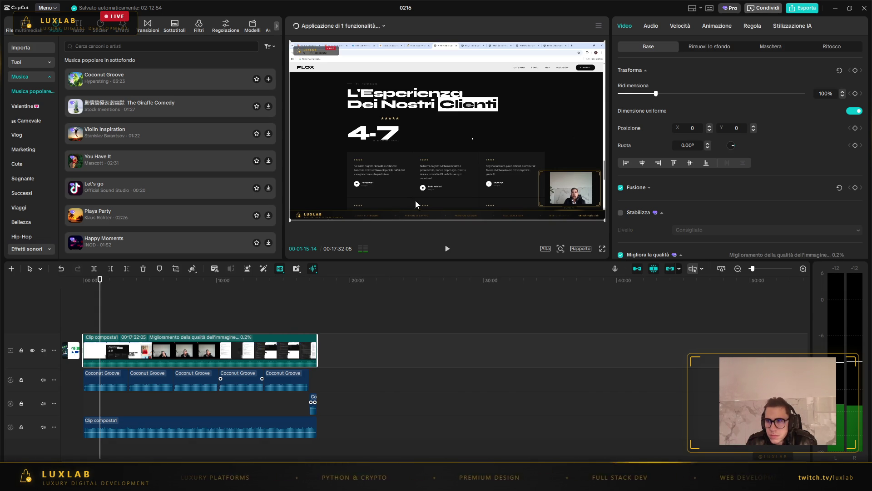
{"action": "left_click", "coordinate": [345, 320]}
{"action": "left_click", "coordinate": [237, 304]}
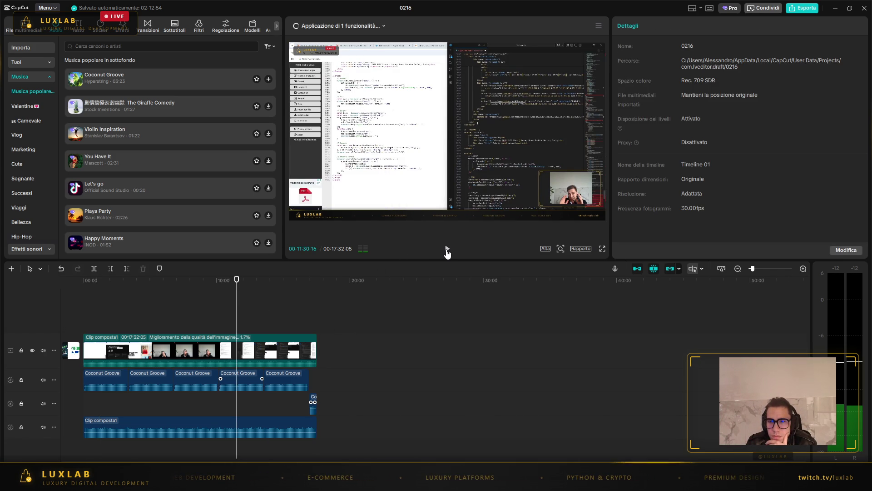
- Briefly play from 11:30, then bring up project 0216's export settings (1080P, H.264, MP4, 30fps)
{"action": "left_click", "coordinate": [447, 249]}
{"action": "key", "text": "space"}
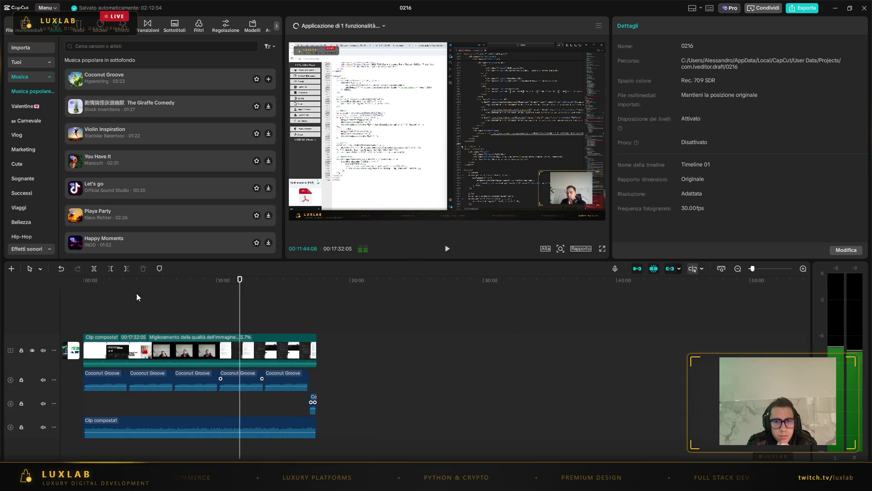
{"action": "left_click", "coordinate": [800, 10]}
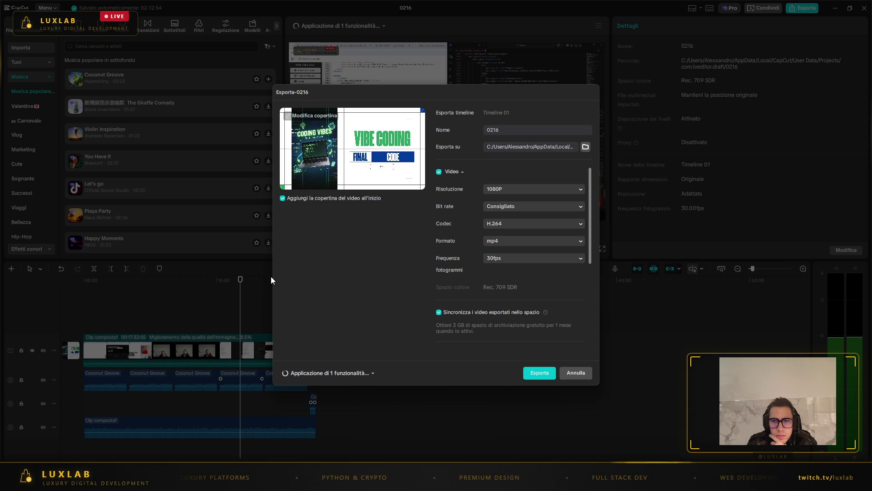
- Cancel the export and select the vertical Coding Vibes image in the cover designer
{"action": "left_click", "coordinate": [573, 373]}
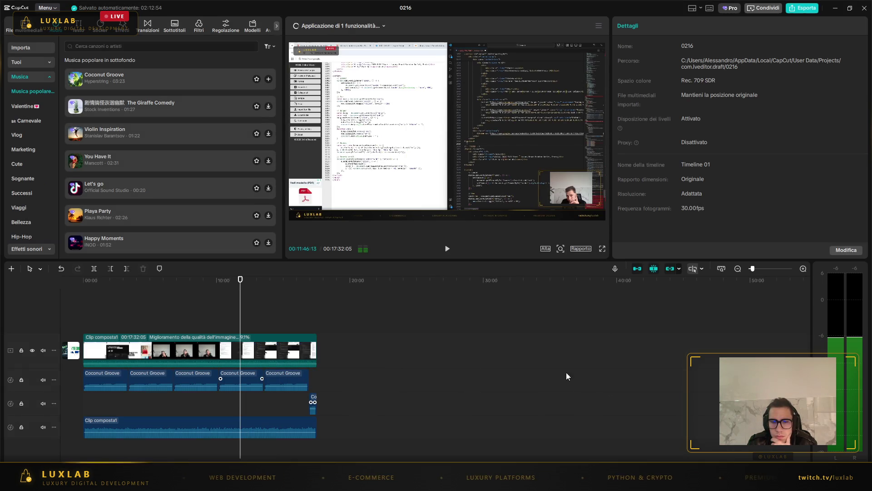
{"action": "left_click", "coordinate": [73, 348]}
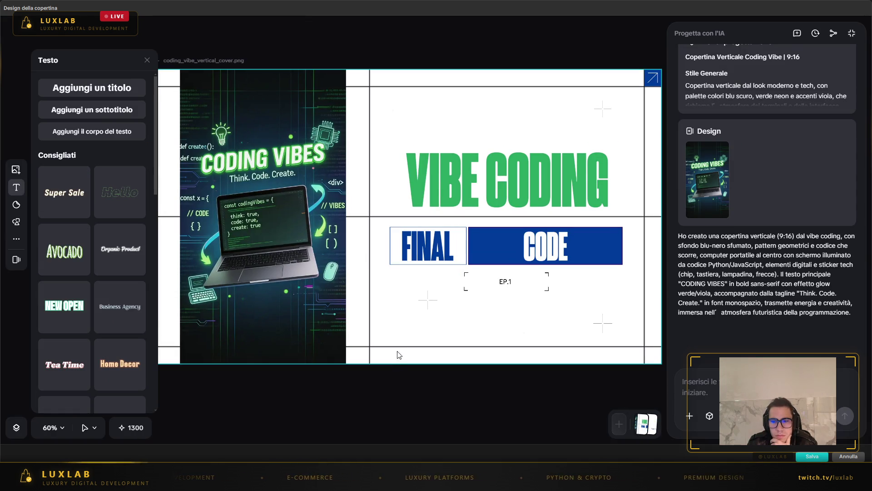
{"action": "left_click", "coordinate": [399, 355]}
{"action": "left_click", "coordinate": [419, 401]}
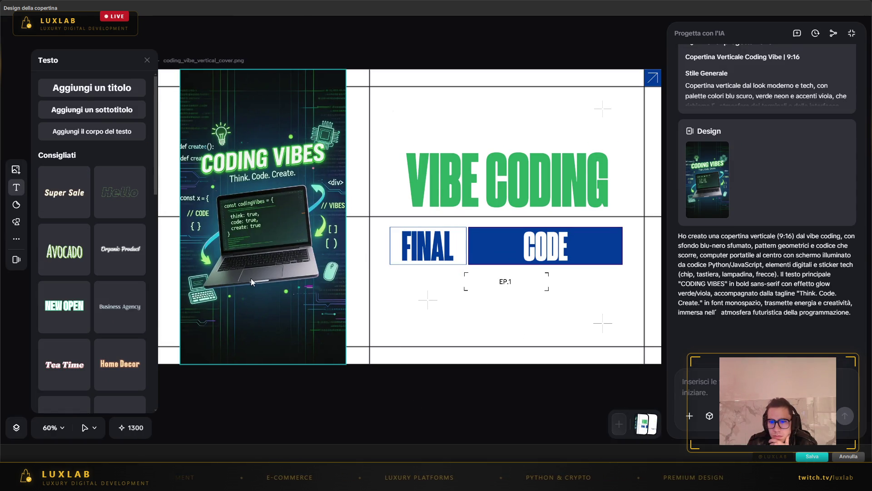
{"action": "left_click", "coordinate": [316, 341]}
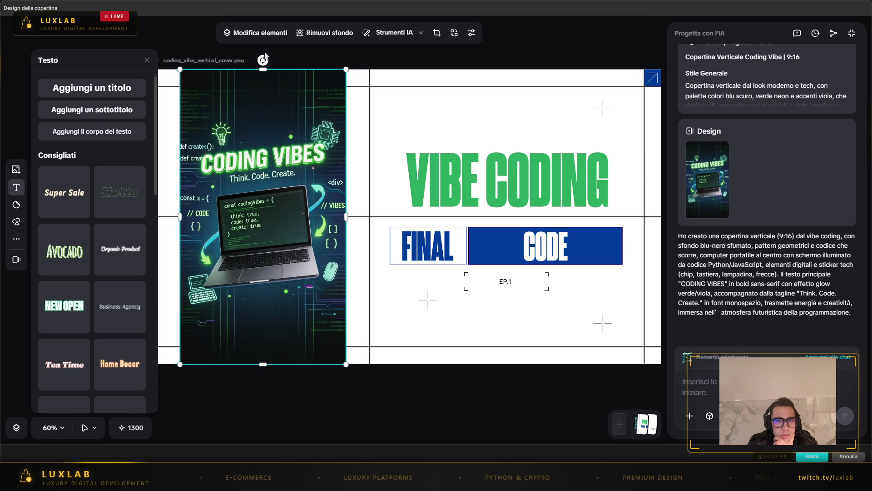
{"action": "left_click", "coordinate": [269, 33]}
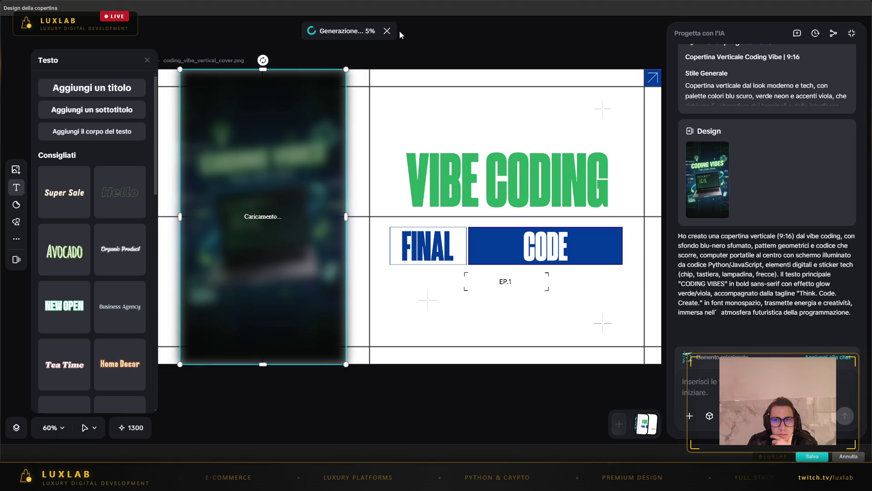
- Stop the ongoing AI cover generation and bring up the upload panel
{"action": "left_click", "coordinate": [387, 31]}
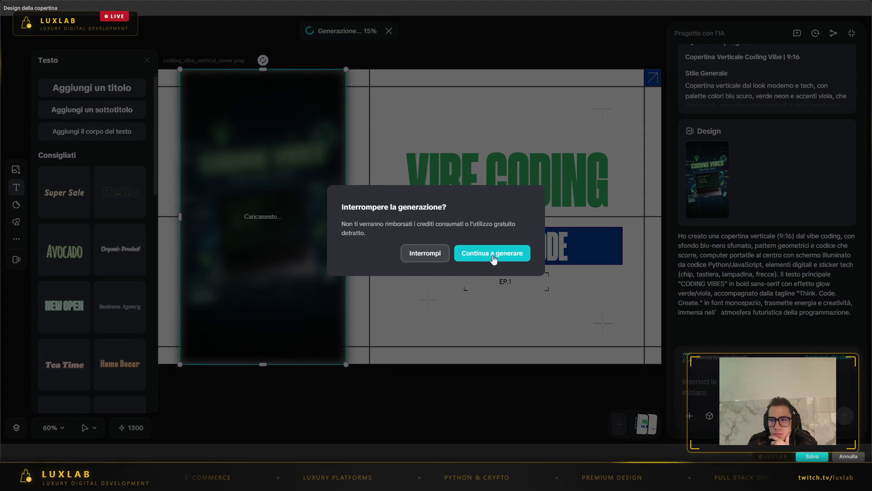
{"action": "left_click", "coordinate": [427, 254]}
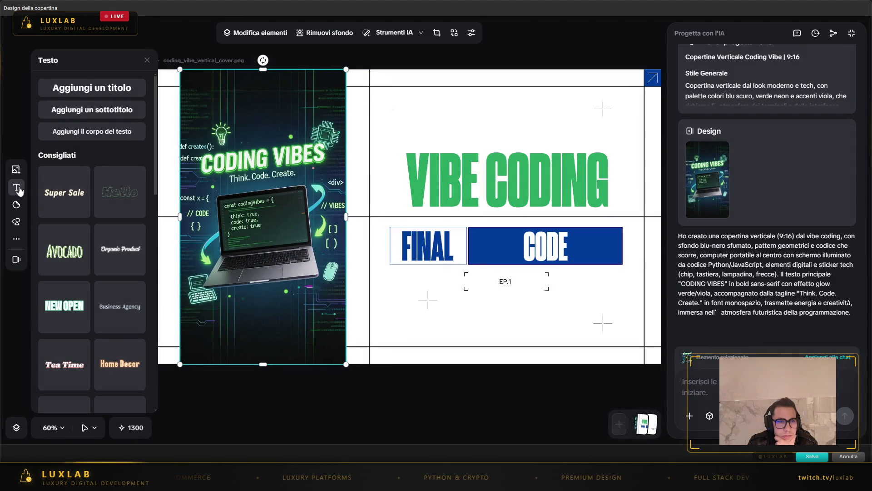
{"action": "left_click", "coordinate": [17, 171]}
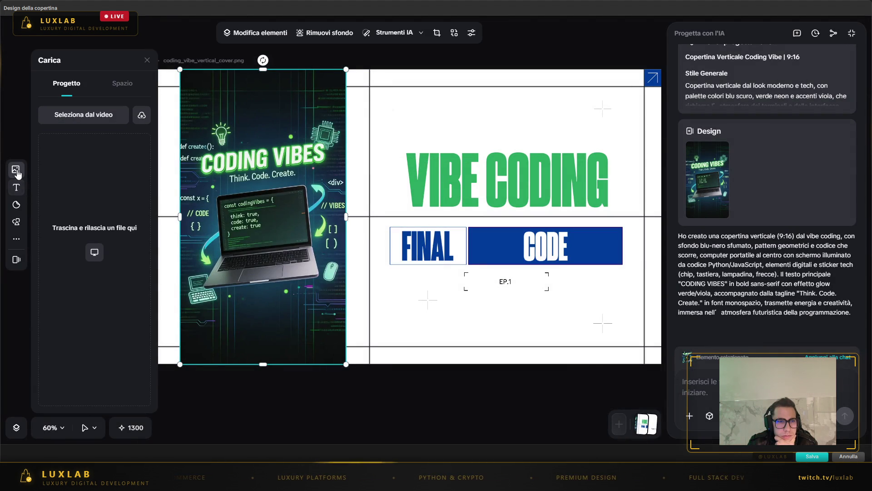
- Widen the Coding Vibes image so it stretches from the left frame edge rightward
{"action": "left_click", "coordinate": [126, 87]}
{"action": "mouse_move", "coordinate": [382, 102]}
{"action": "left_mouse_down"}
{"action": "mouse_move", "coordinate": [379, 426]}
{"action": "mouse_move", "coordinate": [422, 96]}
{"action": "mouse_move", "coordinate": [412, 95]}
{"action": "left_mouse_up"}
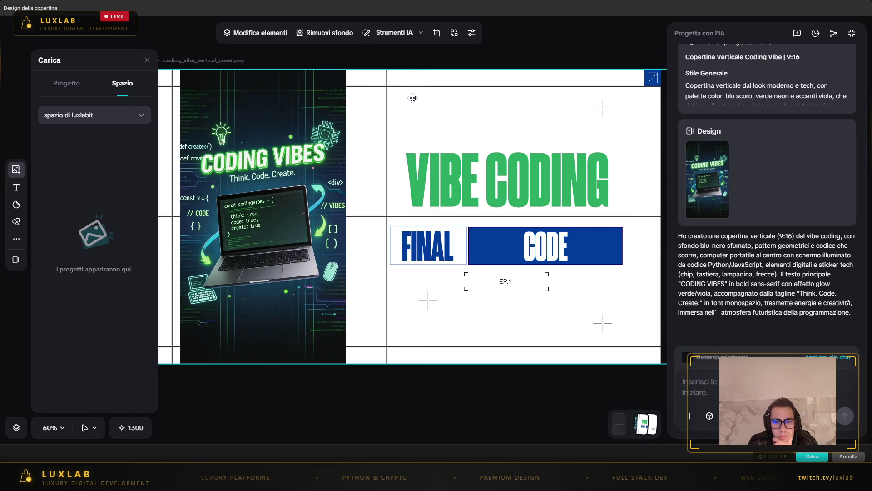
{"action": "left_click", "coordinate": [306, 255]}
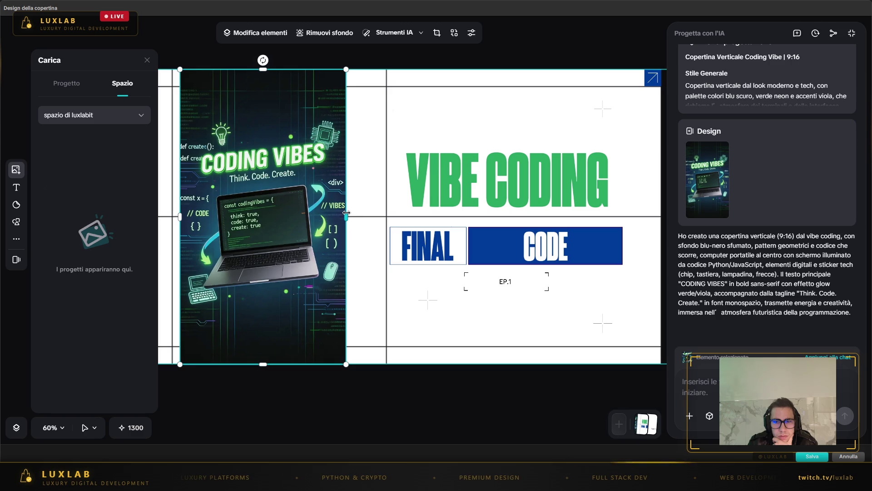
{"action": "left_click_drag", "start_coordinate": [346, 217], "coordinate": [387, 219]}
{"action": "left_click_drag", "start_coordinate": [179, 213], "coordinate": [157, 215]}
{"action": "left_click", "coordinate": [343, 399]}
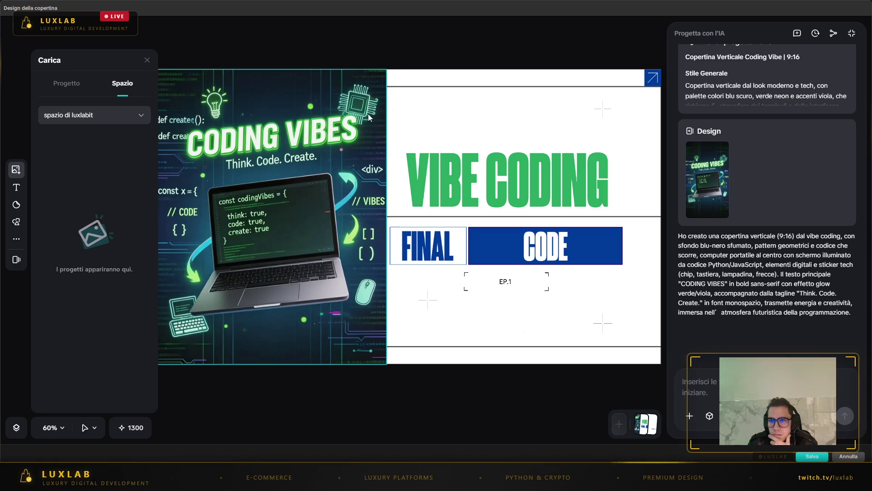
- Trim the image's right, top and bottom edges to about 837 × 956 and close the upload panel
{"action": "left_click", "coordinate": [381, 205]}
{"action": "mouse_move", "coordinate": [387, 217]}
{"action": "left_mouse_down"}
{"action": "mouse_move", "coordinate": [370, 217]}
{"action": "mouse_move", "coordinate": [394, 218]}
{"action": "mouse_move", "coordinate": [386, 219]}
{"action": "left_mouse_up"}
{"action": "left_click_drag", "start_coordinate": [271, 70], "coordinate": [274, 92]}
{"action": "mouse_move", "coordinate": [275, 364]}
{"action": "left_mouse_down"}
{"action": "mouse_move", "coordinate": [276, 337]}
{"action": "mouse_move", "coordinate": [277, 347]}
{"action": "left_mouse_up"}
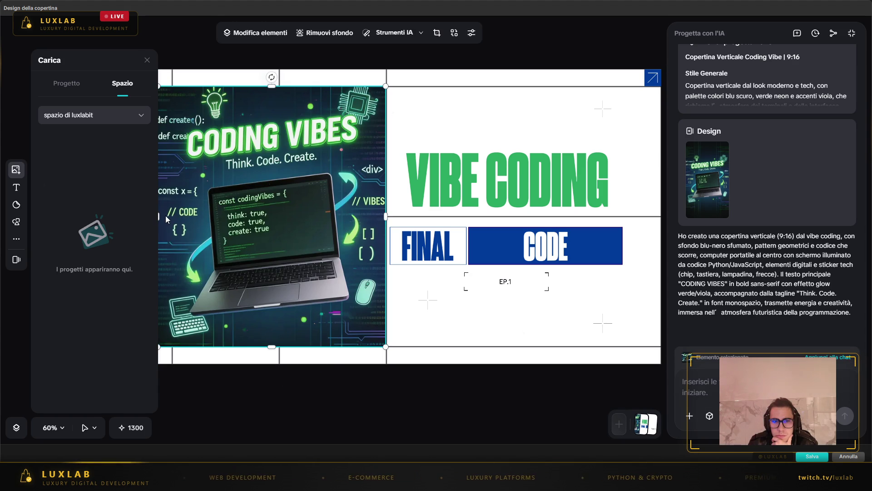
{"action": "left_click", "coordinate": [147, 59]}
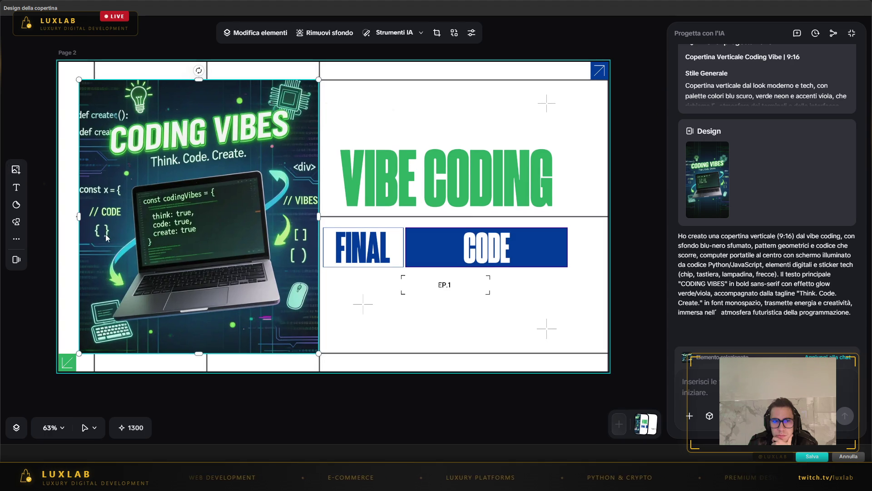
- Fit the Coding Vibes image to 783 × 956, from the page's left edge to the centre divider
{"action": "mouse_move", "coordinate": [80, 216]}
{"action": "left_mouse_down"}
{"action": "mouse_move", "coordinate": [55, 214]}
{"action": "mouse_move", "coordinate": [95, 215]}
{"action": "left_mouse_up"}
{"action": "left_click", "coordinate": [250, 394]}
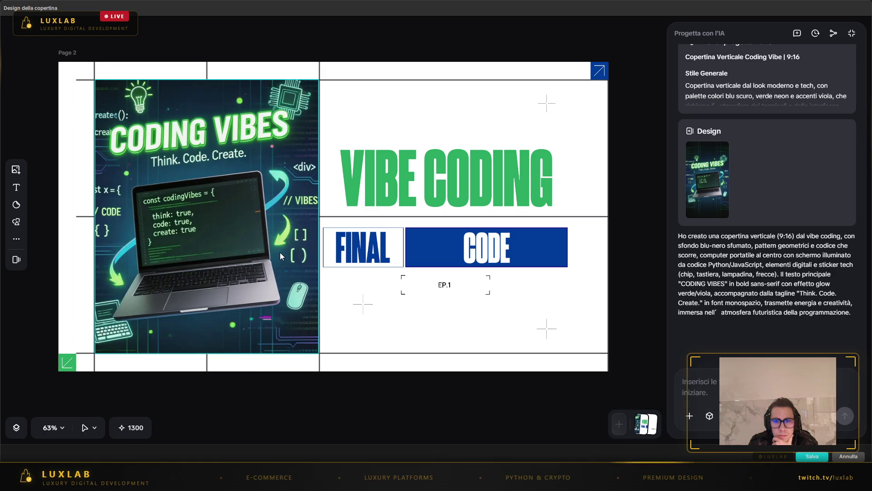
{"action": "left_click", "coordinate": [307, 214]}
{"action": "mouse_move", "coordinate": [319, 216]}
{"action": "left_mouse_down"}
{"action": "mouse_move", "coordinate": [308, 216]}
{"action": "mouse_move", "coordinate": [320, 218]}
{"action": "left_mouse_up"}
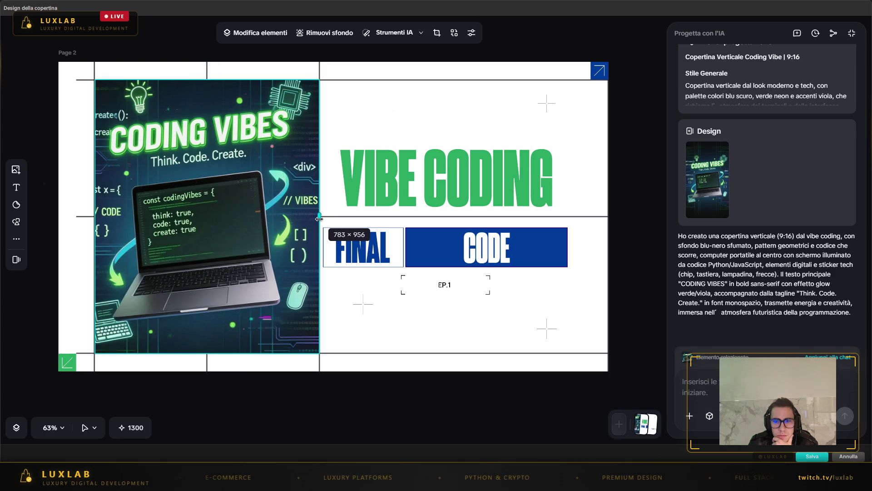
{"action": "left_click", "coordinate": [281, 427]}
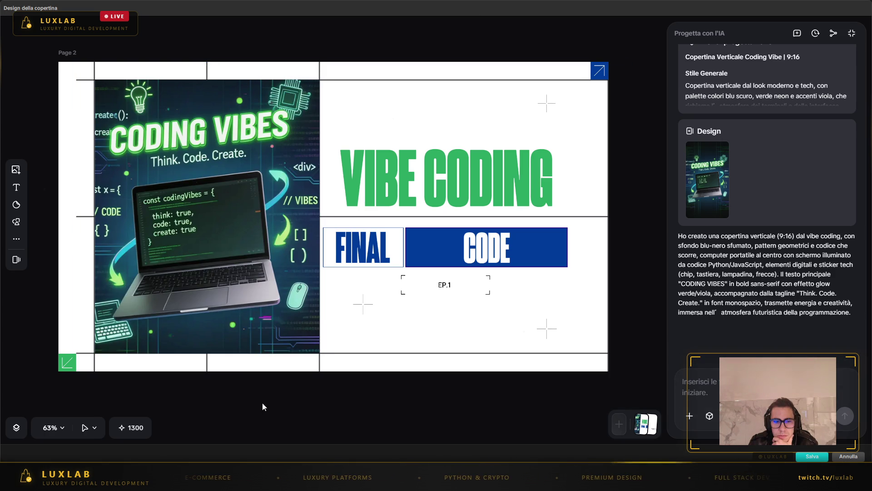
- Slightly resize the blue corner arrow icon on the cover
{"action": "left_click", "coordinate": [596, 74]}
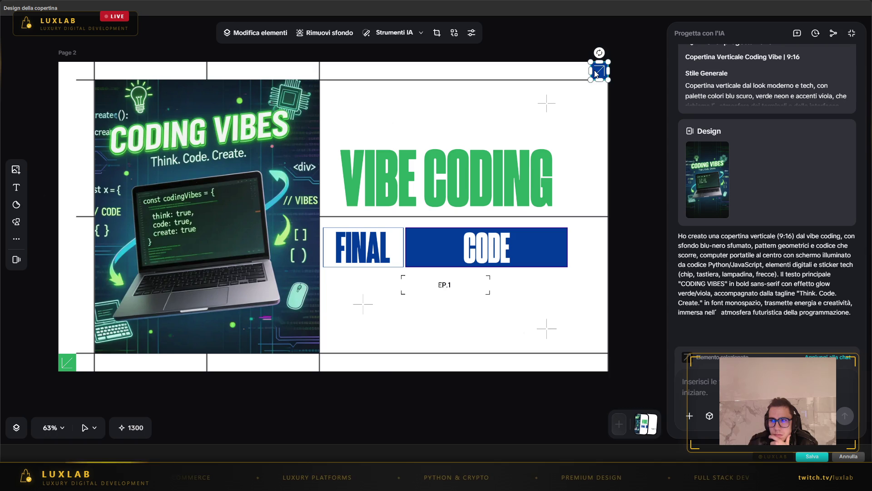
{"action": "left_click_drag", "start_coordinate": [590, 80], "coordinate": [589, 81]}
{"action": "left_click", "coordinate": [644, 165]}
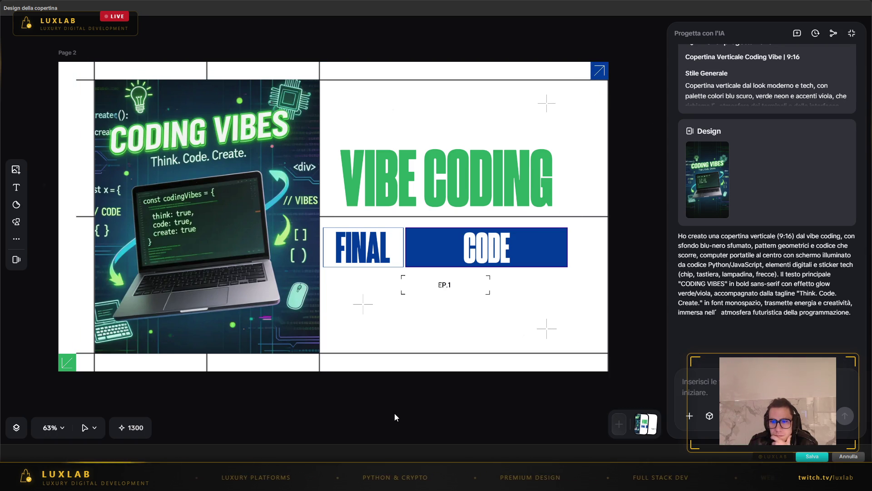
- Replace the cover word FINAL with uppercase START, so the headline reads VIBE CODING START CODE EP.1
{"action": "left_click", "coordinate": [384, 253]}
{"action": "double_click", "coordinate": [387, 253]}
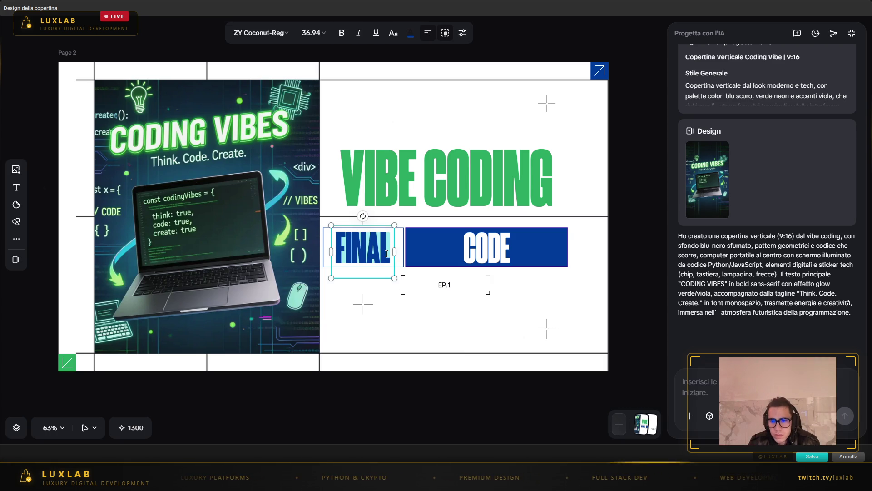
{"action": "key", "text": "BackSpace"}
{"action": "type", "text": "start"}
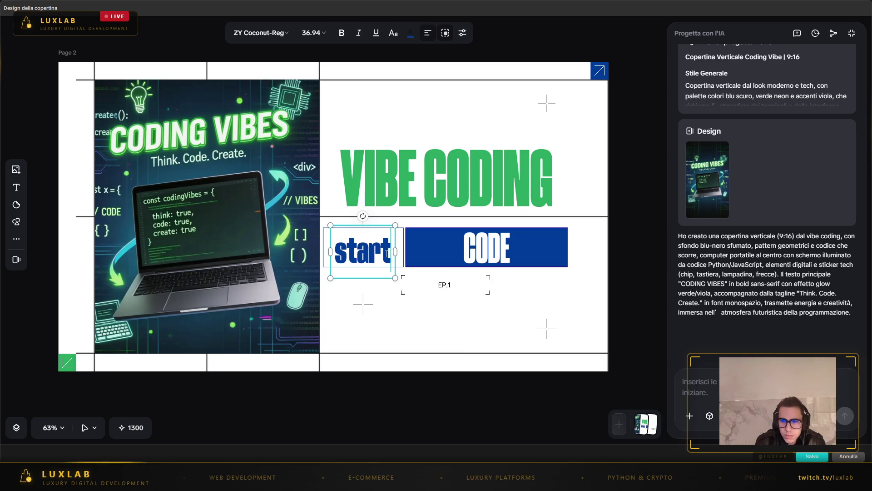
{"action": "key", "text": "BackSpace"}
{"action": "key", "text": "BackSpace"}
{"action": "key", "text": "BackSpace"}
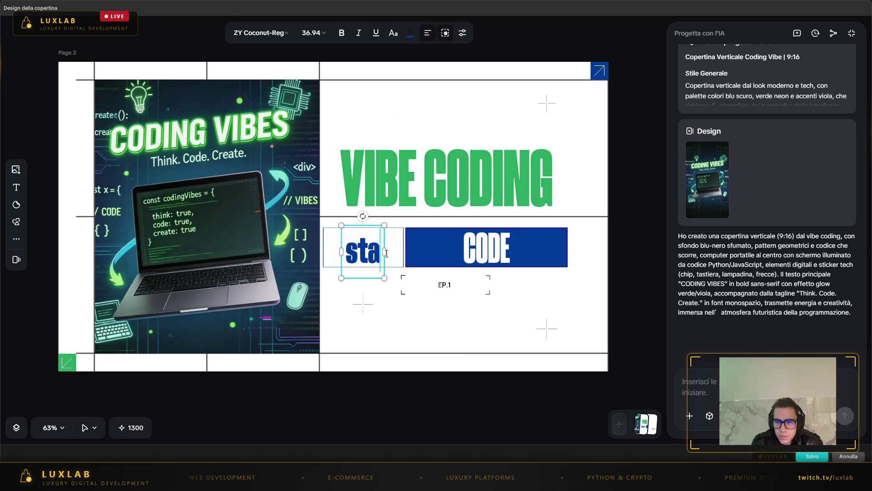
{"action": "type", "text": "START"}
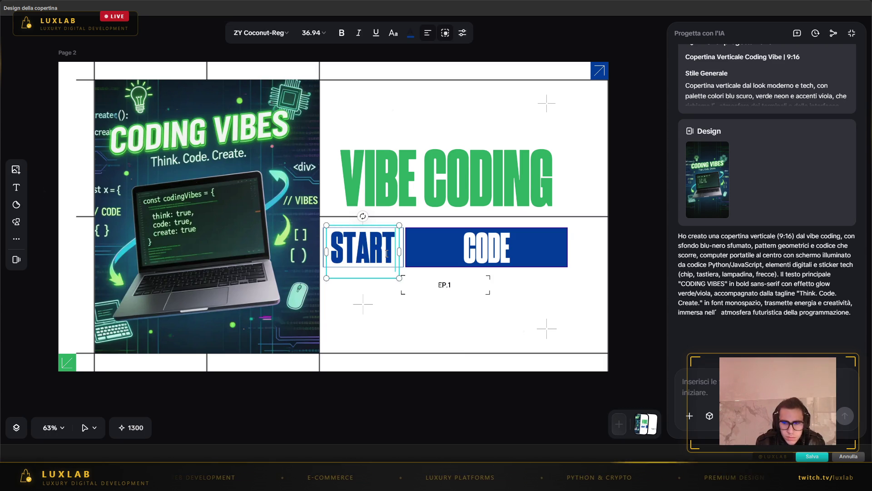
{"action": "left_click", "coordinate": [455, 295]}
{"action": "left_click", "coordinate": [445, 285]}
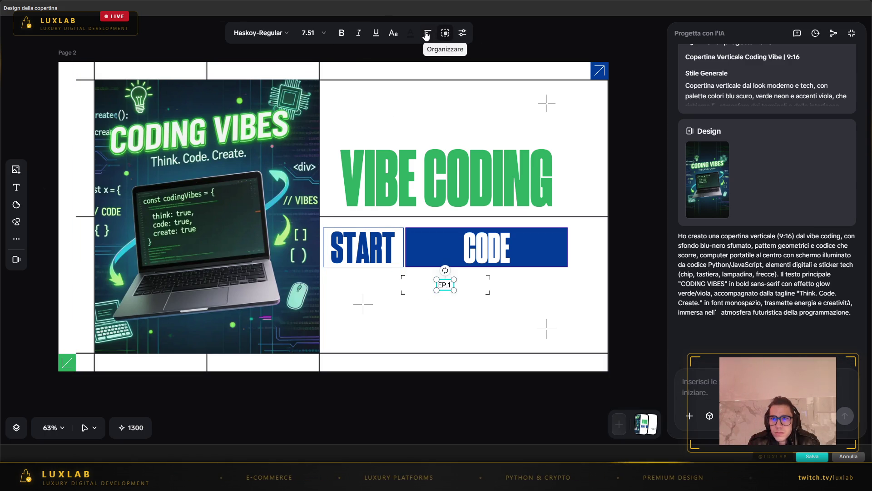
- Try italic, bold and font size 18 on the EP.1 label
{"action": "left_click", "coordinate": [359, 33]}
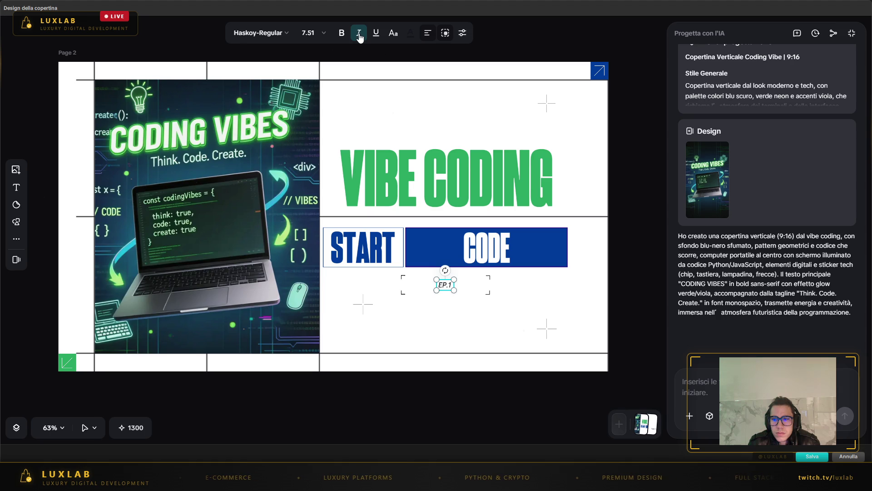
{"action": "left_click", "coordinate": [359, 34]}
{"action": "left_click", "coordinate": [344, 36]}
{"action": "left_click", "coordinate": [309, 33]}
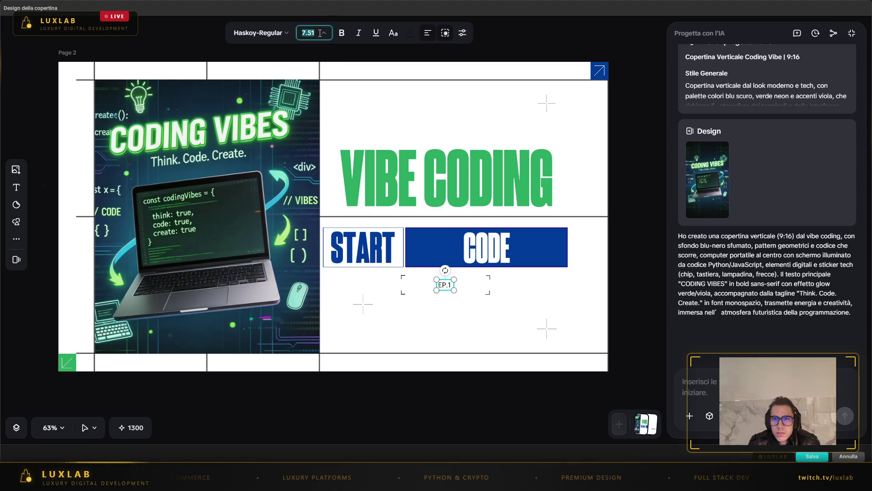
{"action": "left_click", "coordinate": [307, 151]}
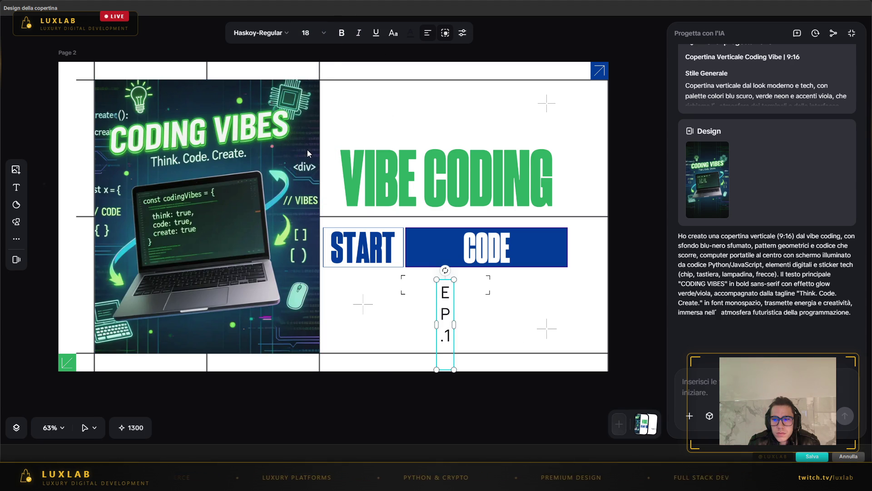
{"action": "key", "text": "Escape"}
- Set the EP.1 label to font size 10 and widen its box to keep it on one line
{"action": "left_click", "coordinate": [445, 314]}
{"action": "left_click", "coordinate": [309, 31]}
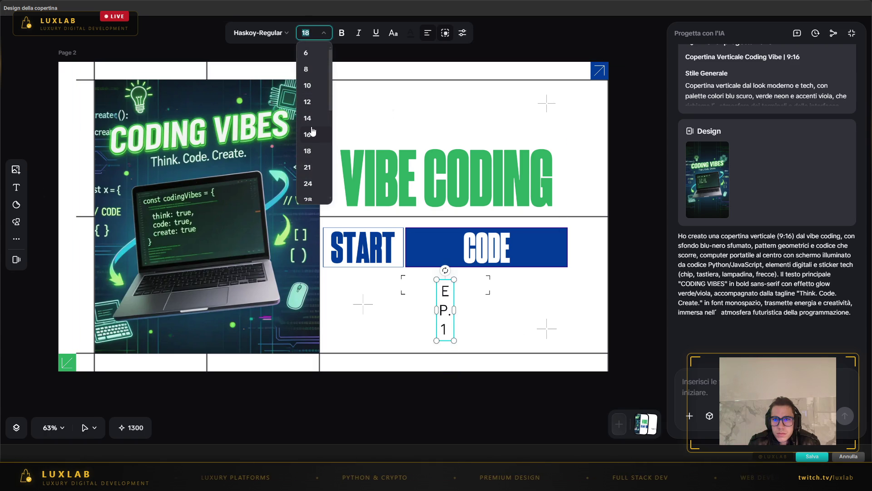
{"action": "left_click", "coordinate": [313, 91]}
{"action": "left_click_drag", "start_coordinate": [454, 292], "coordinate": [465, 288]}
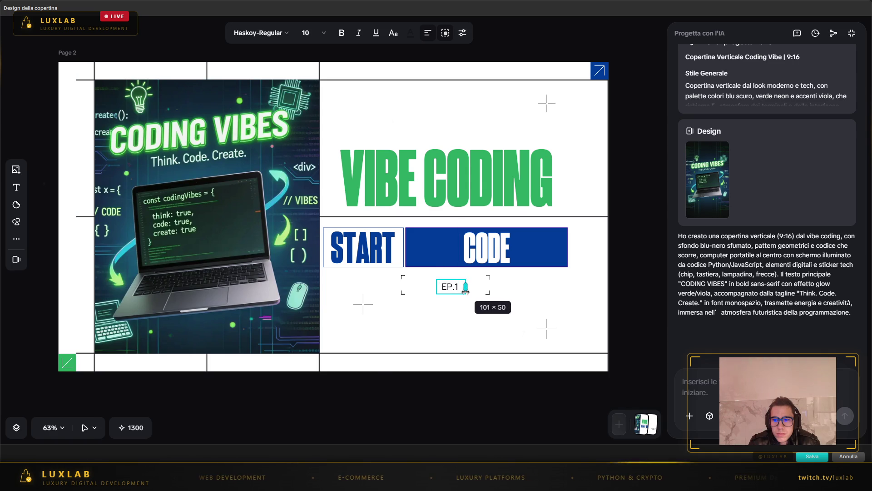
{"action": "left_click", "coordinate": [462, 383]}
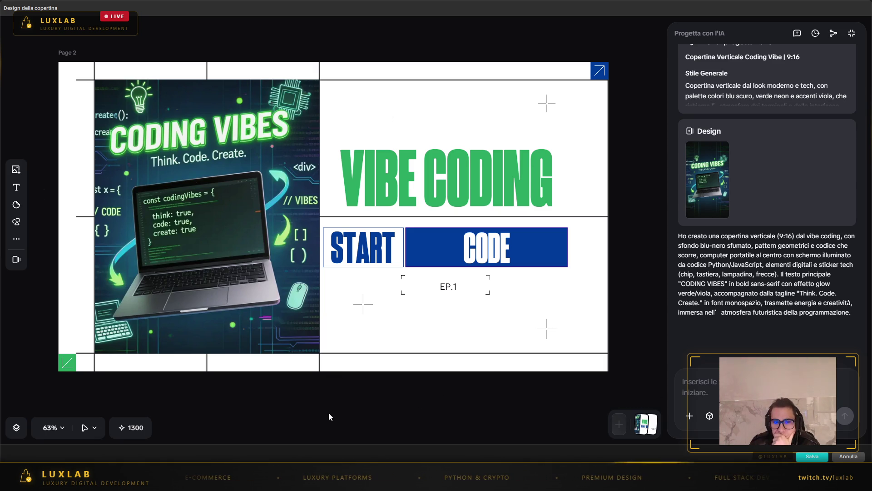
- Stretch the Coding Vibes image to the page's left edge, save the cover, and return to the timeline near 04:54
{"action": "left_click", "coordinate": [85, 242]}
{"action": "left_click", "coordinate": [104, 193]}
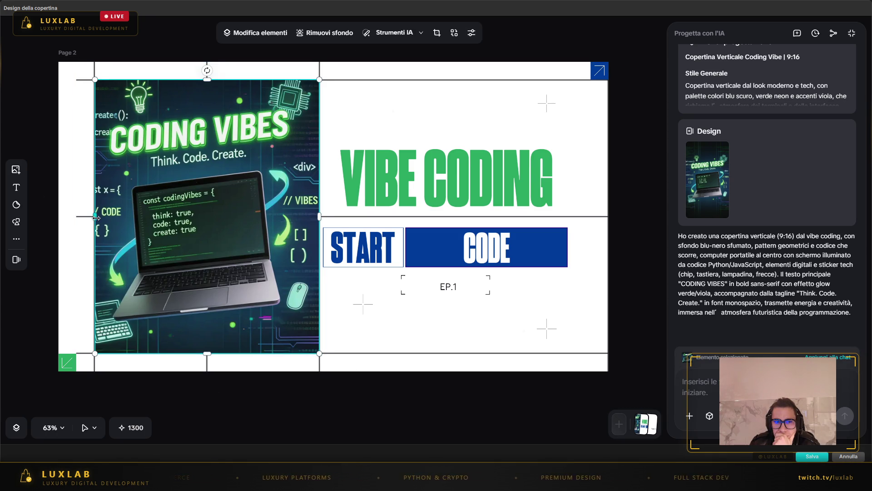
{"action": "left_click_drag", "start_coordinate": [91, 217], "coordinate": [76, 217]}
{"action": "left_click", "coordinate": [254, 375]}
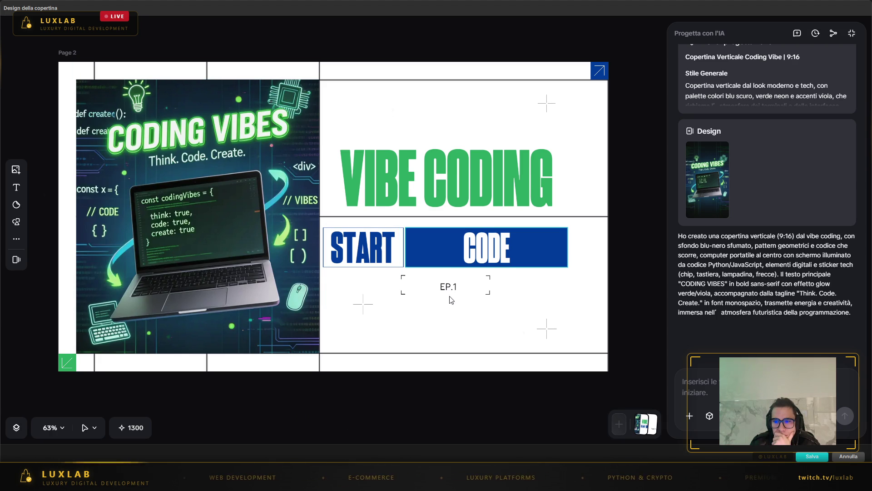
{"action": "left_click", "coordinate": [800, 456]}
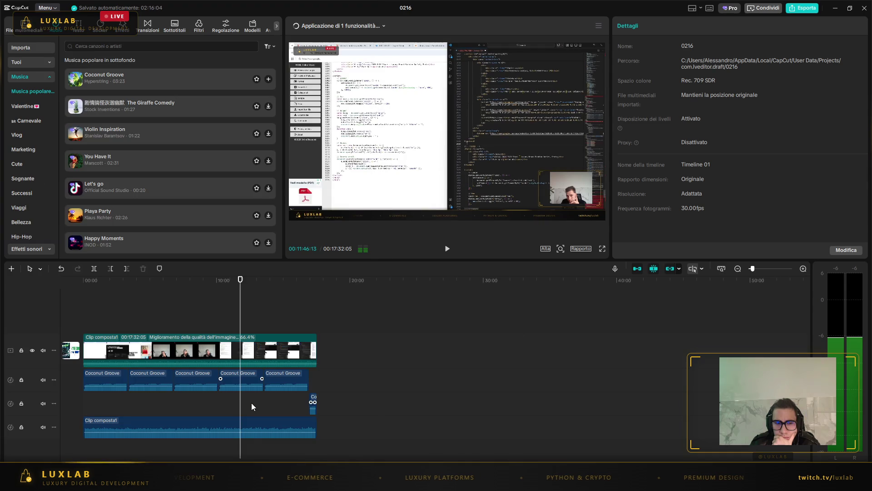
{"action": "left_click", "coordinate": [148, 302]}
- Move the CapCut window aside and expand the full traceback in the encoding-errors chat
{"action": "mouse_move", "coordinate": [528, 8]}
{"action": "left_mouse_down"}
{"action": "mouse_move", "coordinate": [598, 77]}
{"action": "mouse_move", "coordinate": [639, 74]}
{"action": "left_mouse_up"}
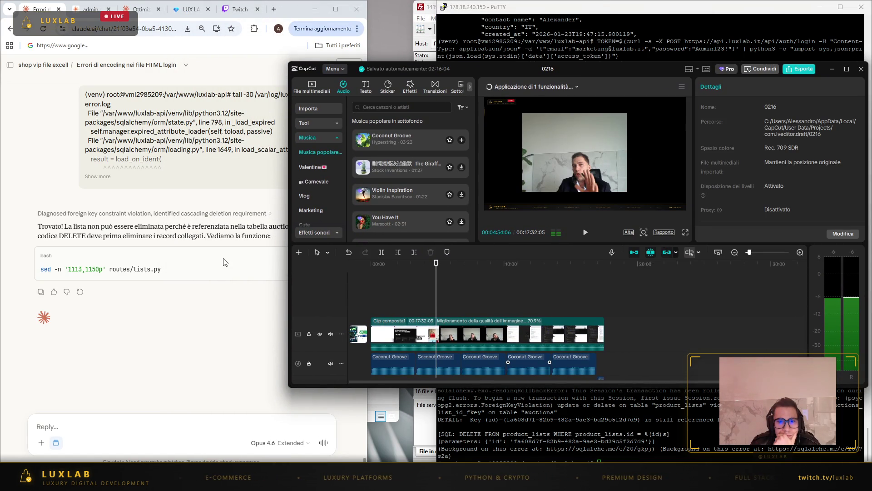
{"action": "left_click_drag", "start_coordinate": [598, 69], "coordinate": [742, 41]}
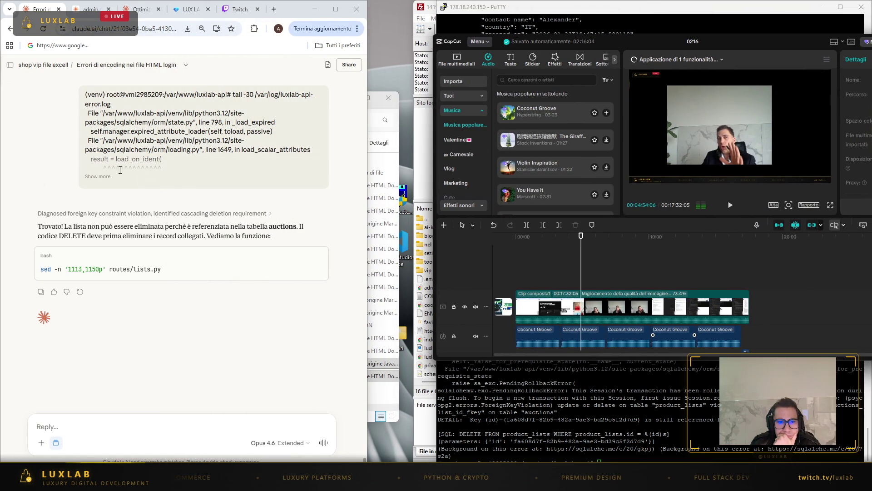
{"action": "left_click", "coordinate": [107, 176]}
{"action": "scroll", "coordinate": [193, 273], "scroll_direction": "down", "scroll_amount": 5}
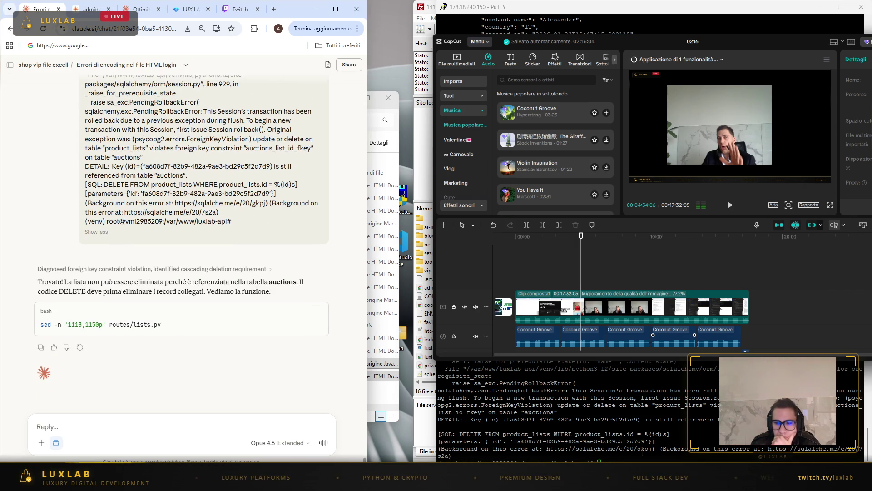
- Run the delete_list route listing in the terminal, send its output to Claude, then open the YouTube optimisation chat
{"action": "key", "text": "alt+Tab"}
{"action": "key", "text": "Return"}
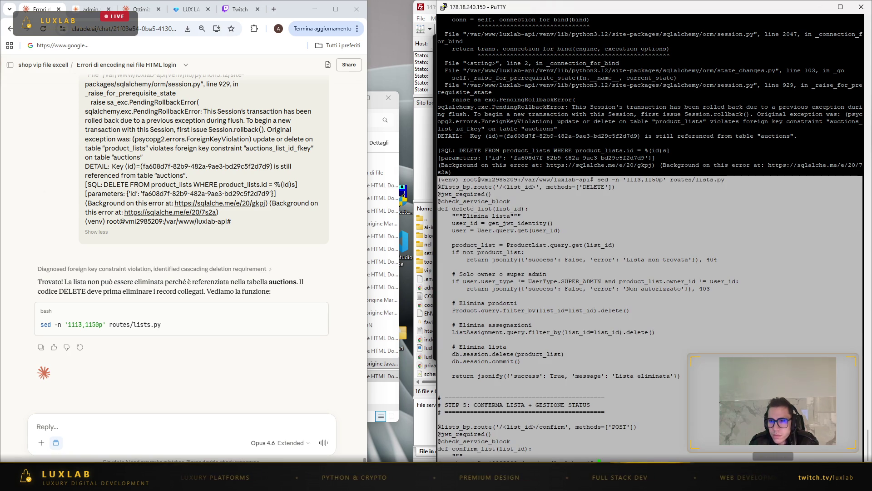
{"action": "left_click", "coordinate": [242, 430]}
{"action": "key", "text": "ctrl+v"}
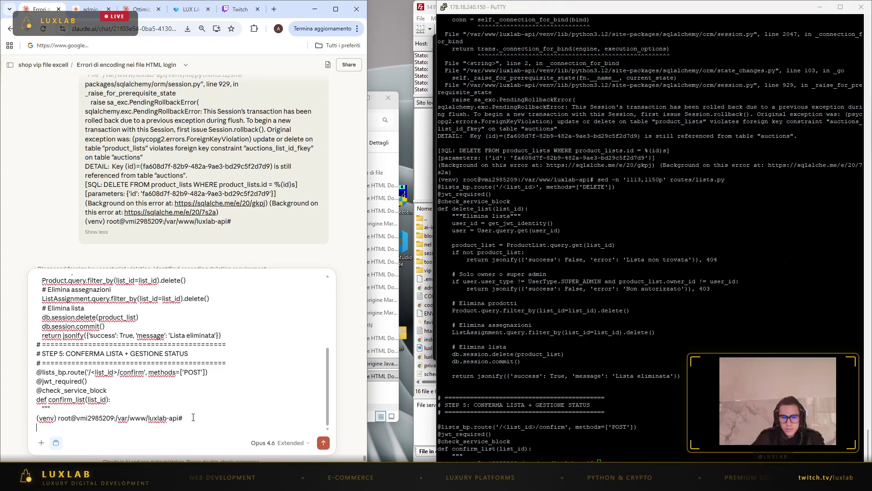
{"action": "left_click", "coordinate": [324, 444]}
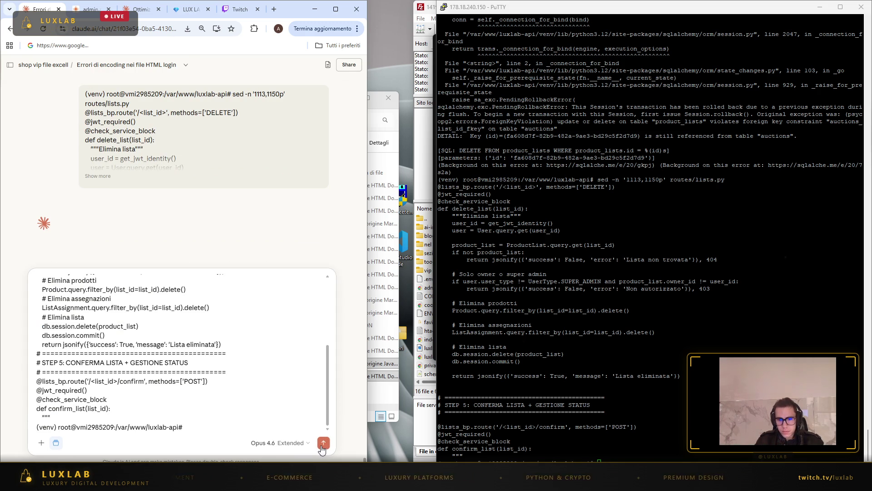
{"action": "left_click", "coordinate": [140, 9]}
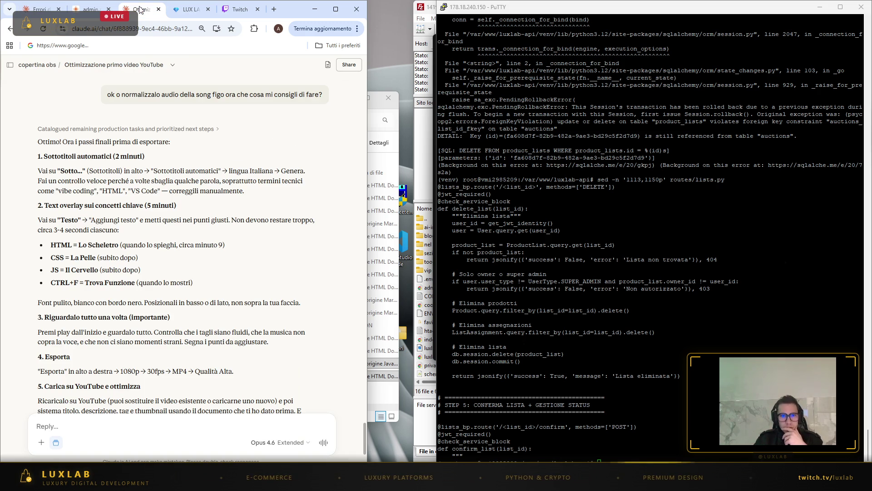
{"action": "left_click", "coordinate": [40, 9]}
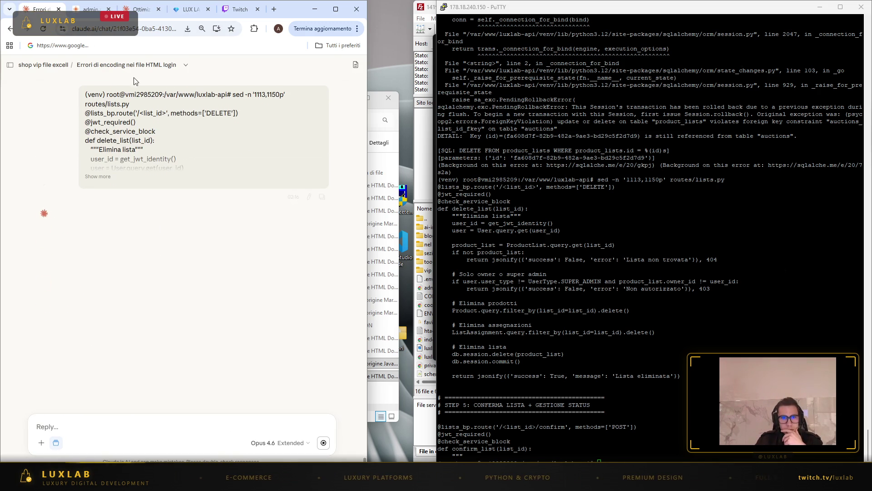
{"action": "left_click", "coordinate": [141, 9]}
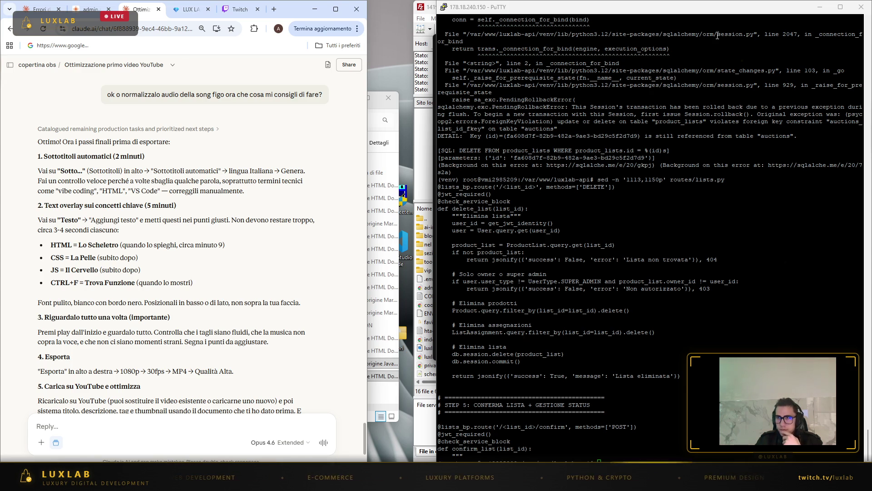
- Bring CapCut forward and show the Text options with the default text previewed over the video
{"action": "left_click", "coordinate": [820, 7]}
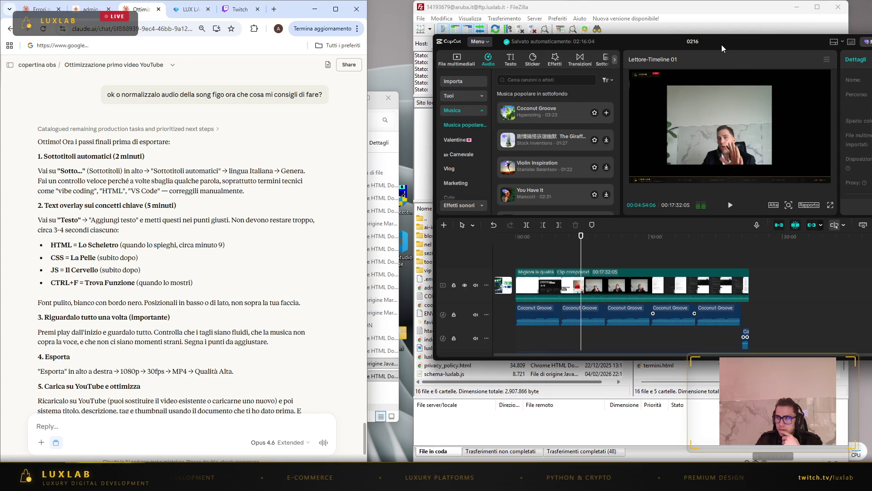
{"action": "left_click_drag", "start_coordinate": [724, 40], "coordinate": [710, 40]}
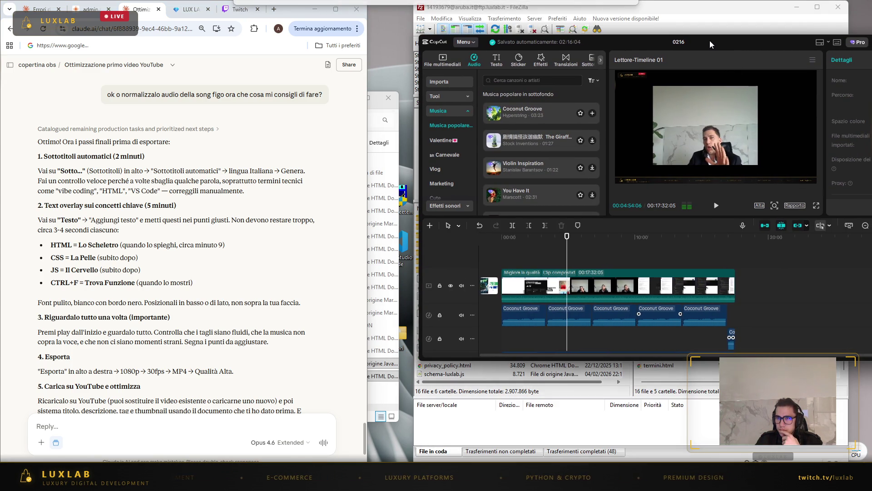
{"action": "left_click", "coordinate": [496, 62]}
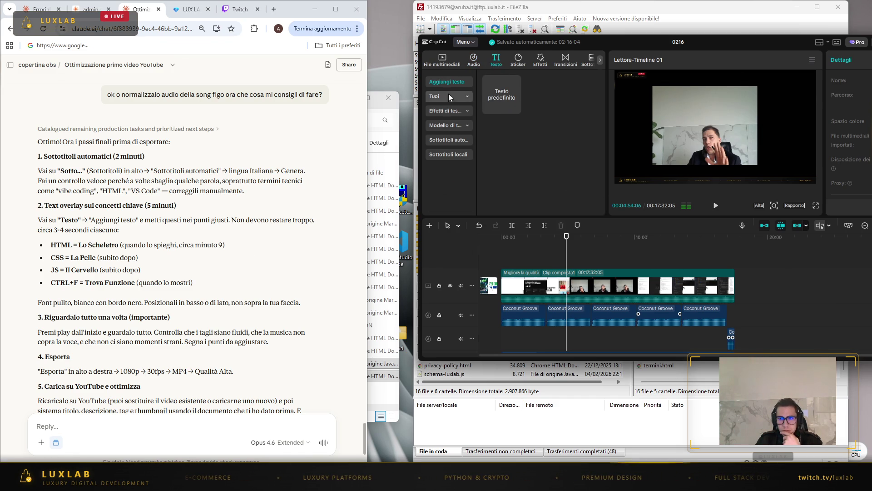
{"action": "left_click", "coordinate": [499, 94]}
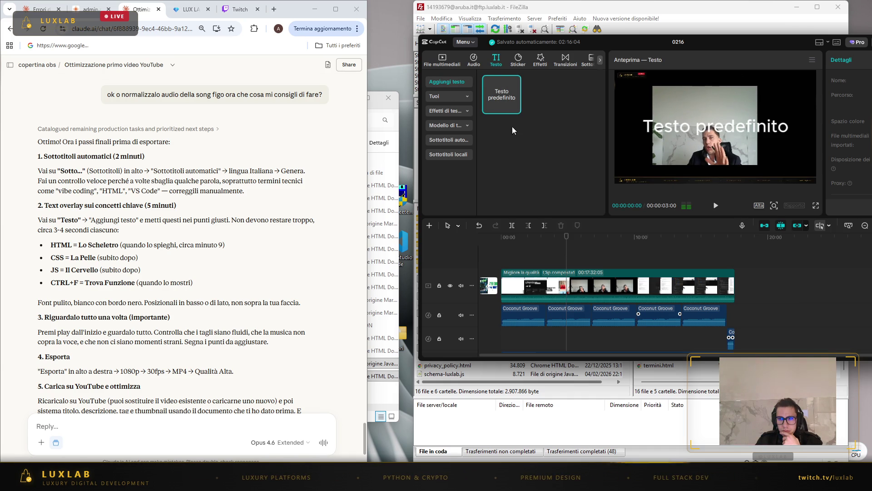
- Browse the saved text presets and text effect categories, then open Sottotitoli automatici
{"action": "left_click", "coordinate": [449, 97]}
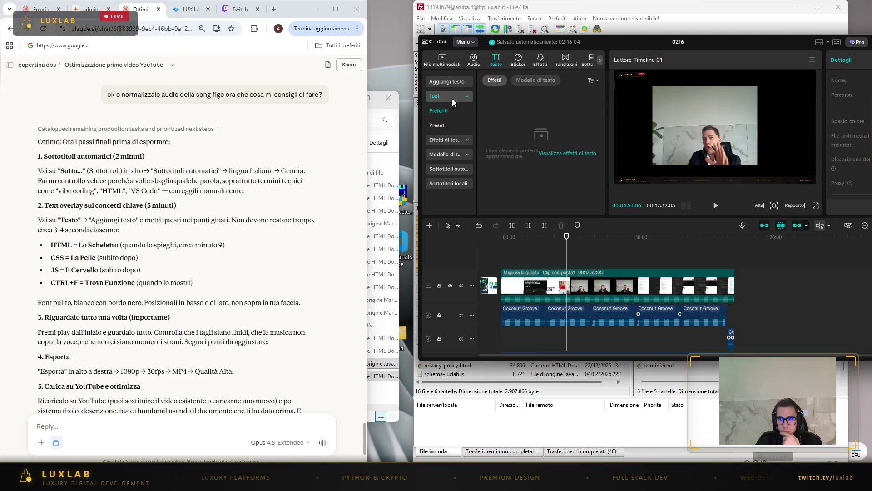
{"action": "left_click", "coordinate": [452, 124]}
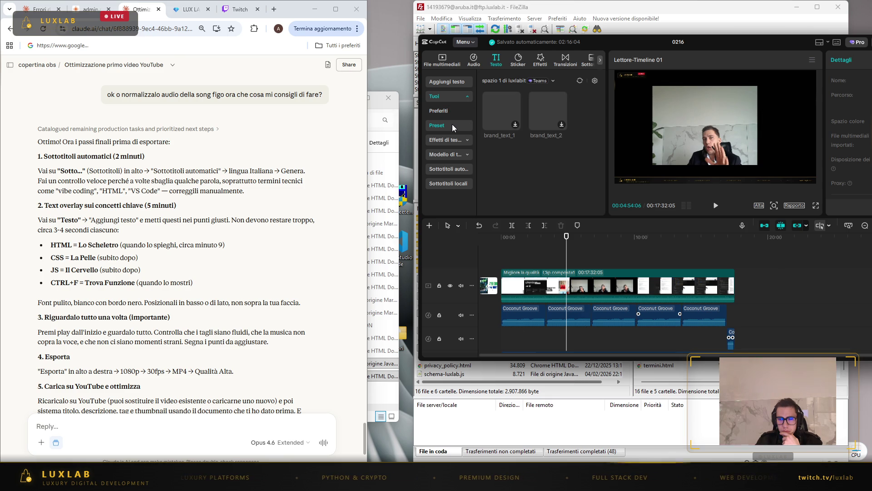
{"action": "left_click", "coordinate": [440, 142]}
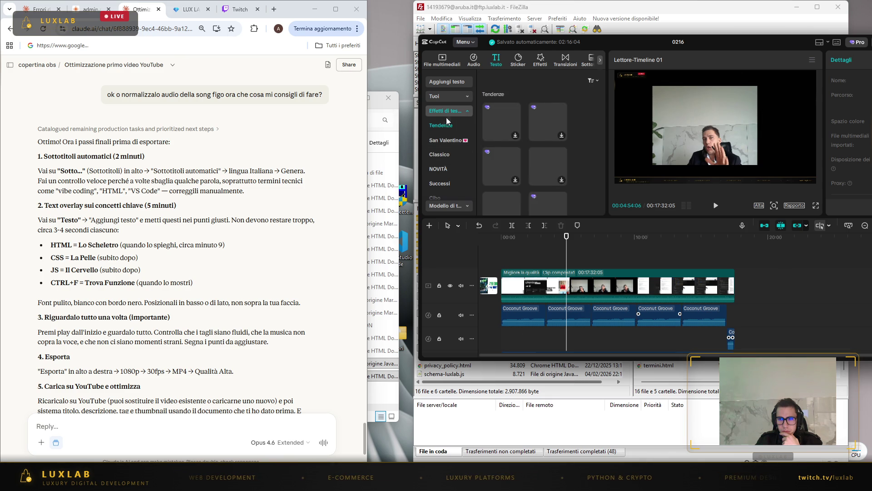
{"action": "left_click", "coordinate": [469, 111]}
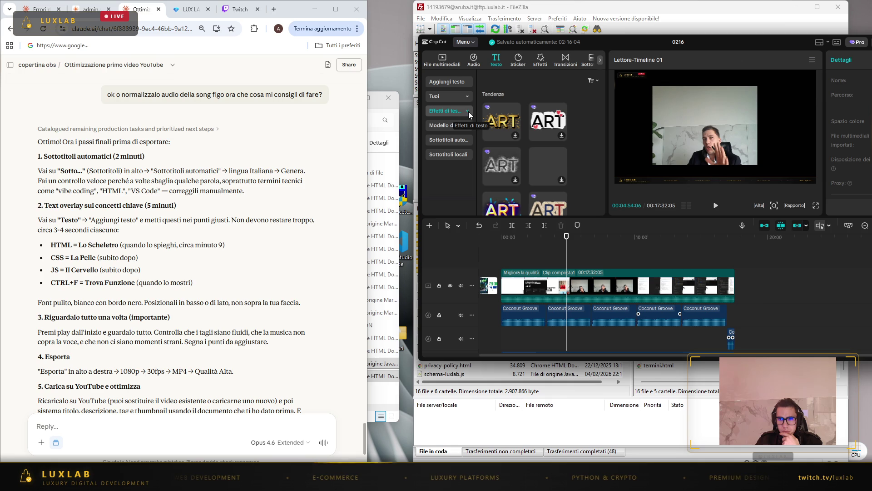
{"action": "left_click", "coordinate": [452, 140]}
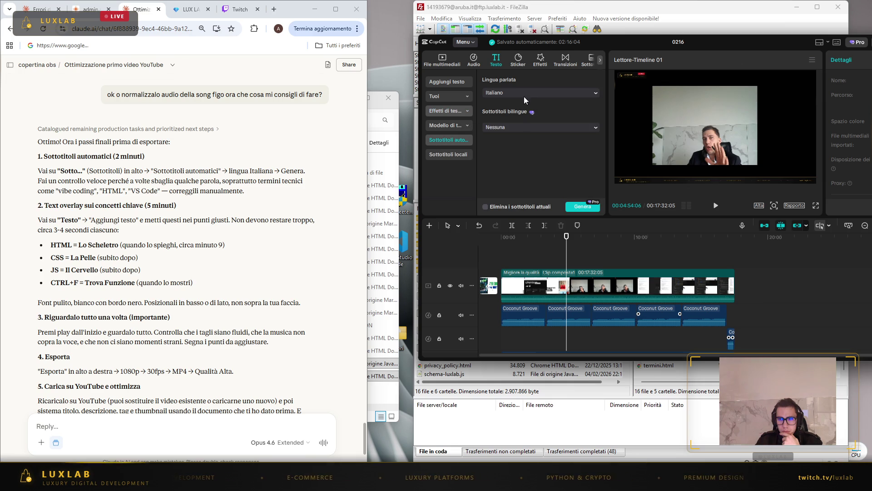
- Generate automatic subtitles with Italiano as the spoken language and let generation progress
{"action": "left_click", "coordinate": [574, 207]}
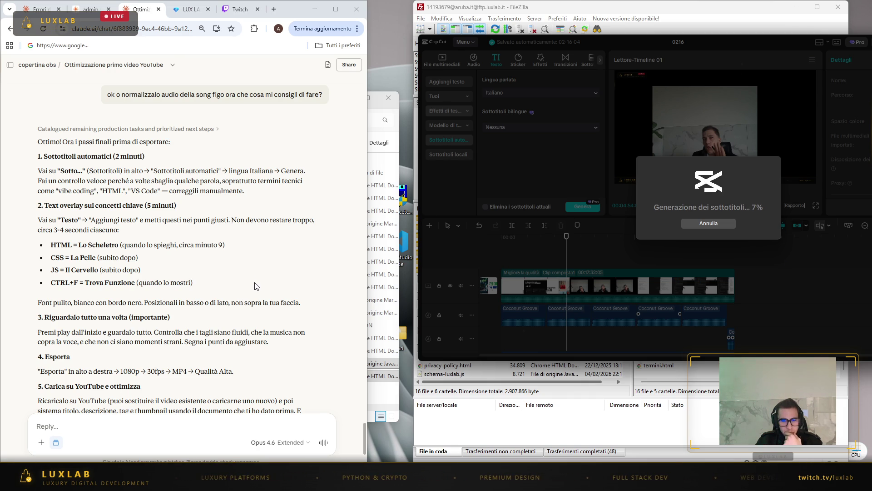
{"action": "scroll", "coordinate": [254, 286], "scroll_direction": "down", "scroll_amount": 1}
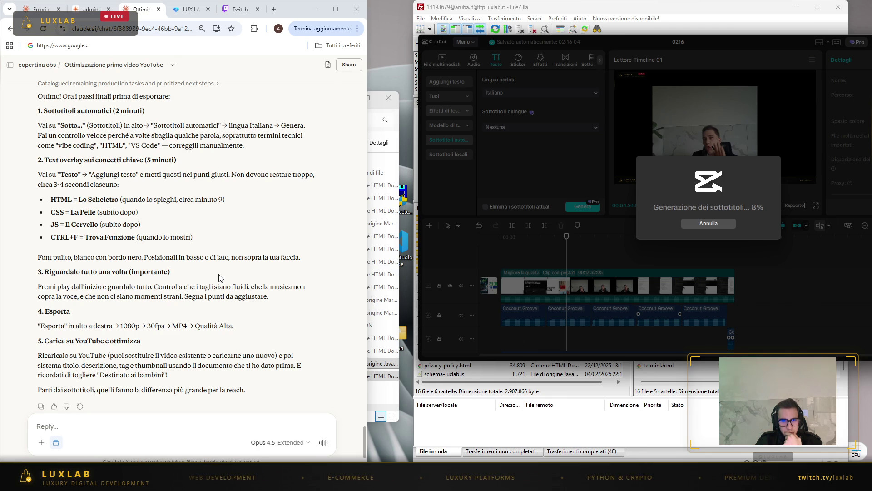
{"action": "scroll", "coordinate": [219, 277], "scroll_direction": "down", "scroll_amount": 1}
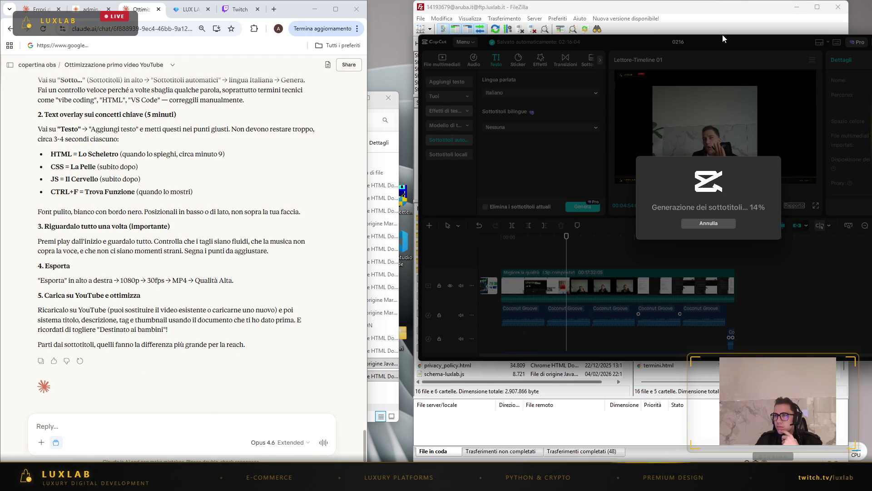
- Back up routes/lists.py and apply Claude's cascading-delete fix script in the terminal
{"action": "left_click", "coordinate": [744, 19]}
{"action": "left_click", "coordinate": [41, 9]}
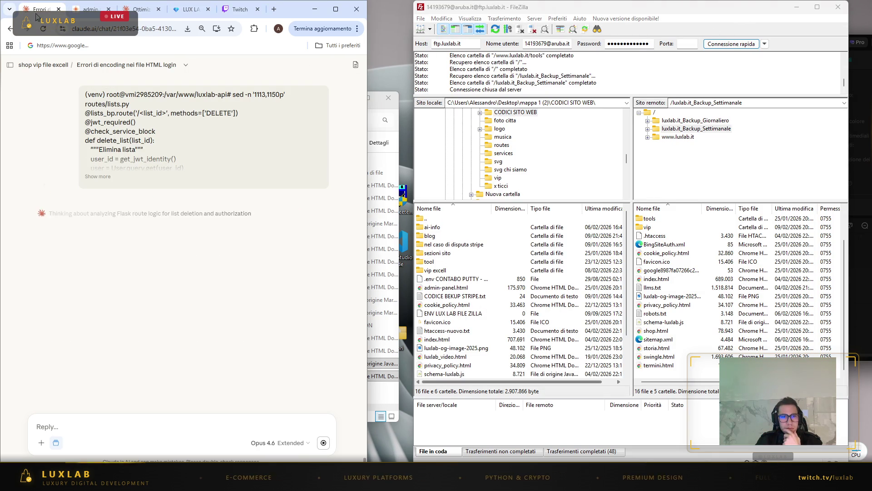
{"action": "scroll", "coordinate": [253, 194], "scroll_direction": "down", "scroll_amount": 2}
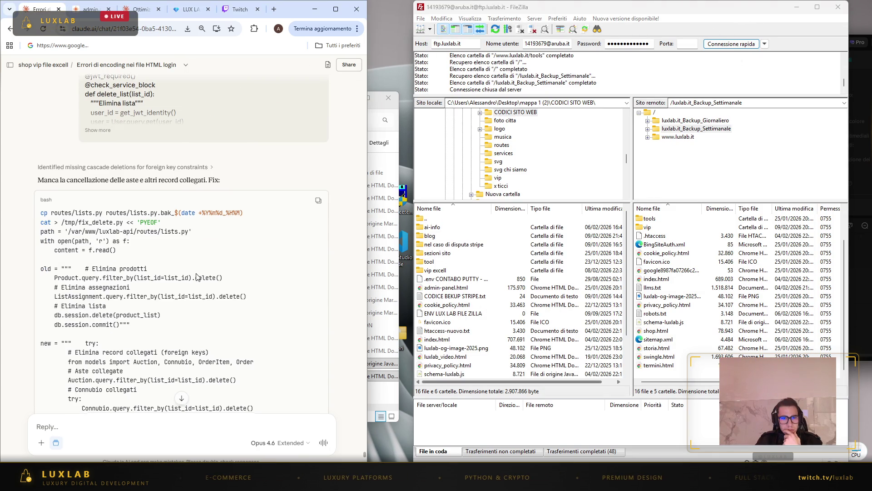
{"action": "scroll", "coordinate": [253, 194], "scroll_direction": "down", "scroll_amount": 1}
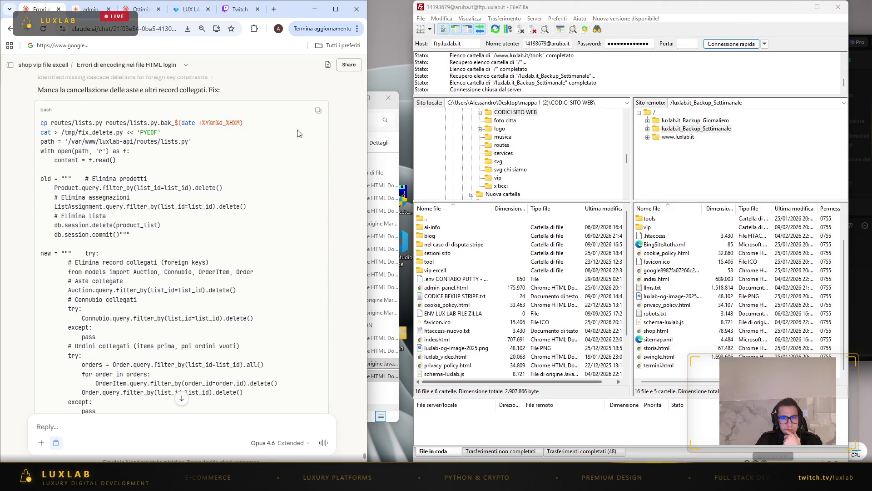
{"action": "scroll", "coordinate": [204, 227], "scroll_direction": "down", "scroll_amount": 7}
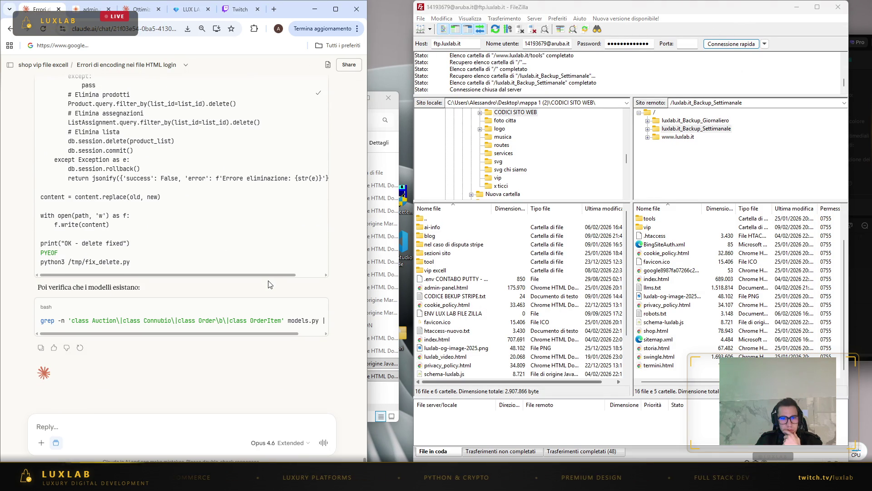
{"action": "left_click", "coordinate": [609, 454]}
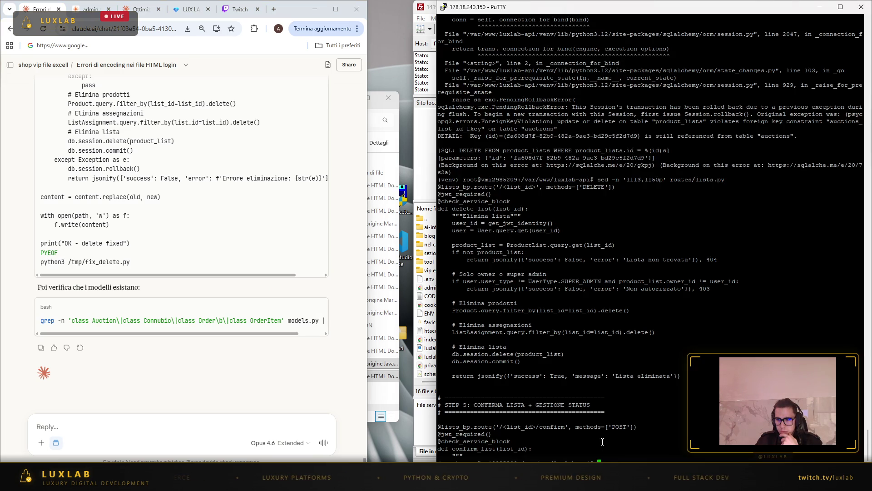
{"action": "right_click", "coordinate": [610, 458]}
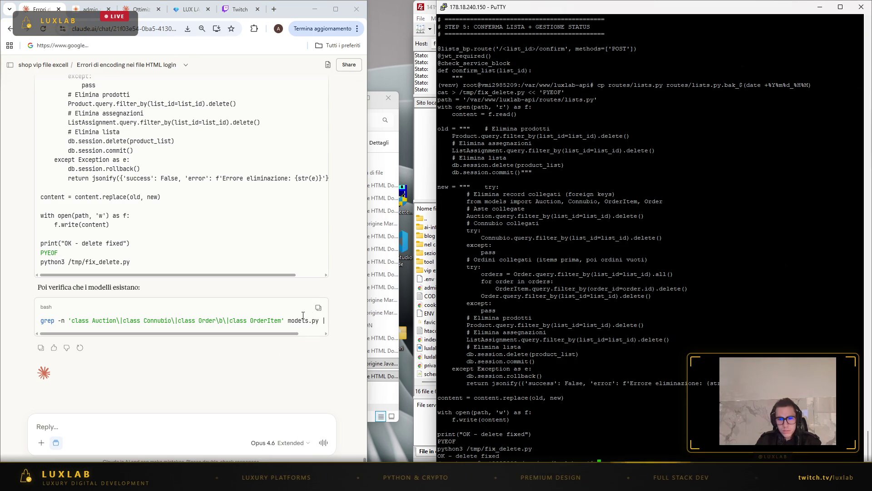
- Run the grep check for Auction, Connubio, Order and OrderItem models and copy the output
{"action": "left_click", "coordinate": [318, 309]}
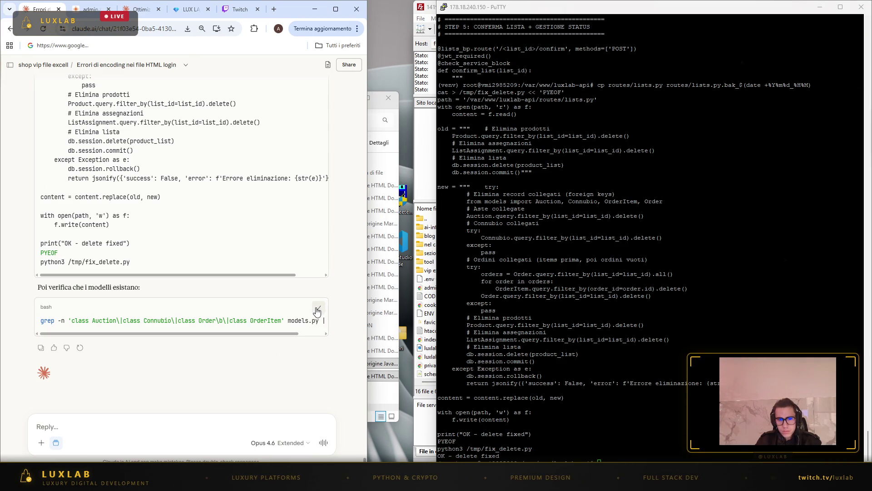
{"action": "right_click", "coordinate": [658, 440]}
{"action": "mouse_move", "coordinate": [800, 461]}
{"action": "left_mouse_down"}
{"action": "mouse_move", "coordinate": [455, 405]}
{"action": "mouse_move", "coordinate": [449, 437]}
{"action": "mouse_move", "coordinate": [473, 290]}
{"action": "mouse_move", "coordinate": [474, 183]}
{"action": "mouse_move", "coordinate": [454, 68]}
{"action": "mouse_move", "coordinate": [441, 46]}
{"action": "mouse_move", "coordinate": [439, 54]}
{"action": "left_mouse_up"}
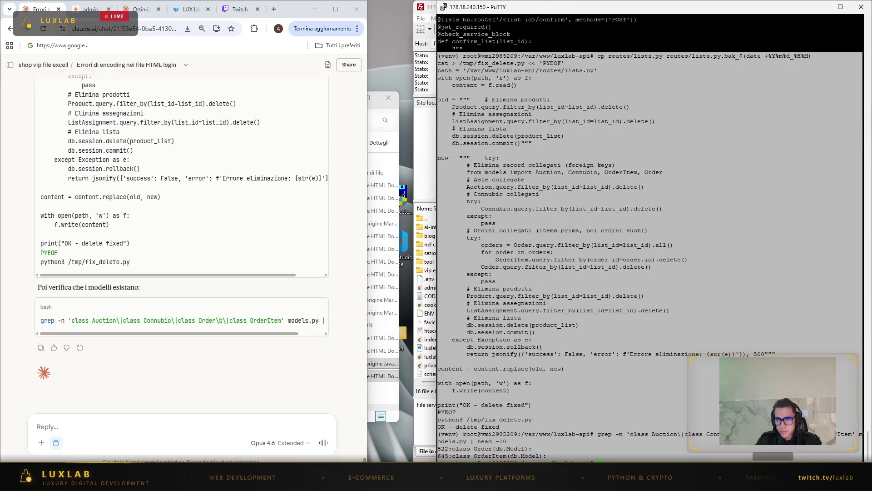
{"action": "left_click", "coordinate": [640, 104]}
{"action": "left_click", "coordinate": [102, 426]}
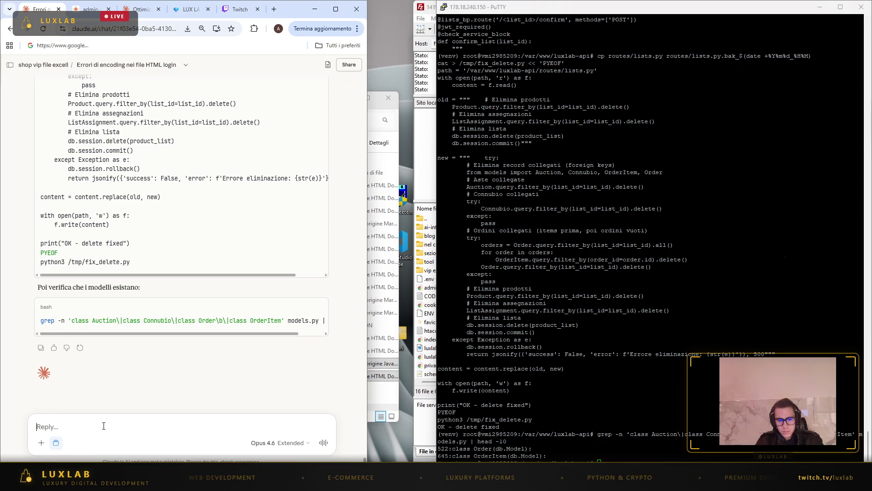
- Send Claude the fix and grep output, noting auctions don't save in drafts and asking if it's backend
{"action": "key", "text": "ctrl+v"}
{"action": "key", "text": "shift+Return"}
{"action": "key", "text": "shift+Return"}
{"action": "type", "text": "CO"}
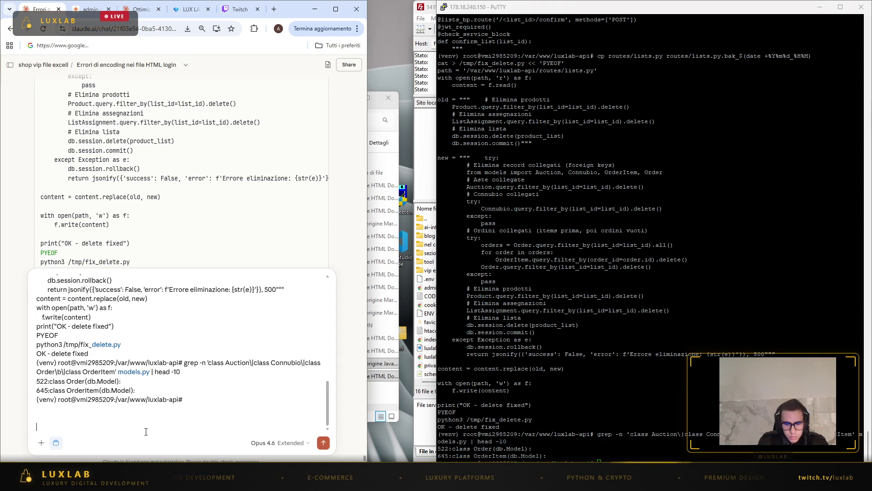
{"action": "type", "text": "MUQNQUE TANTO PE"}
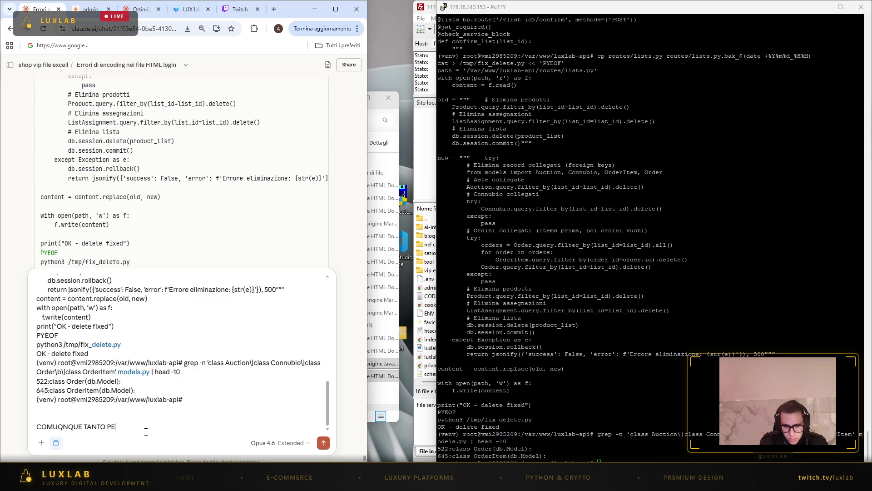
{"action": "type", "text": "R DIRE LE AST"}
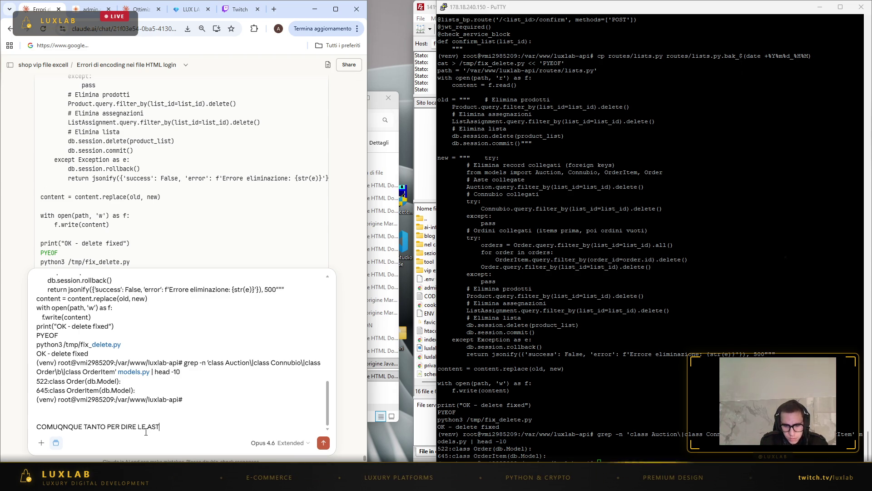
{"action": "type", "text": "ALVANO NELLE B"}
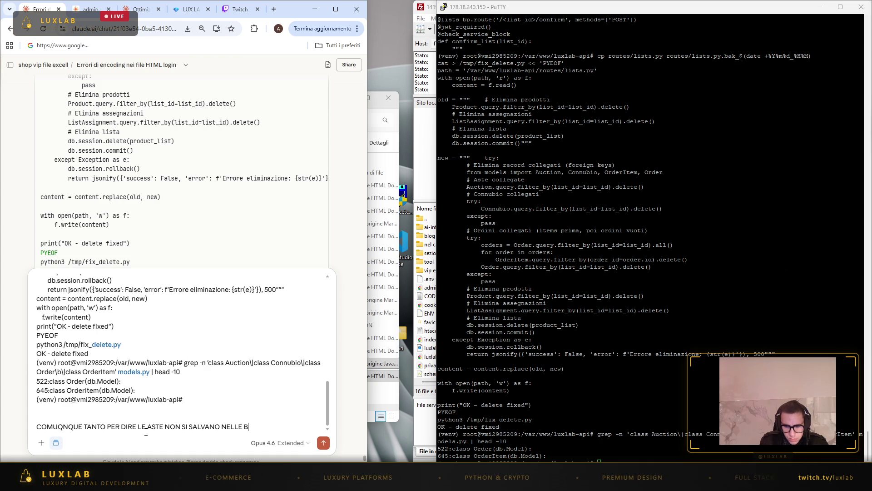
{"action": "type", "text": "OZZE QUINDI non"}
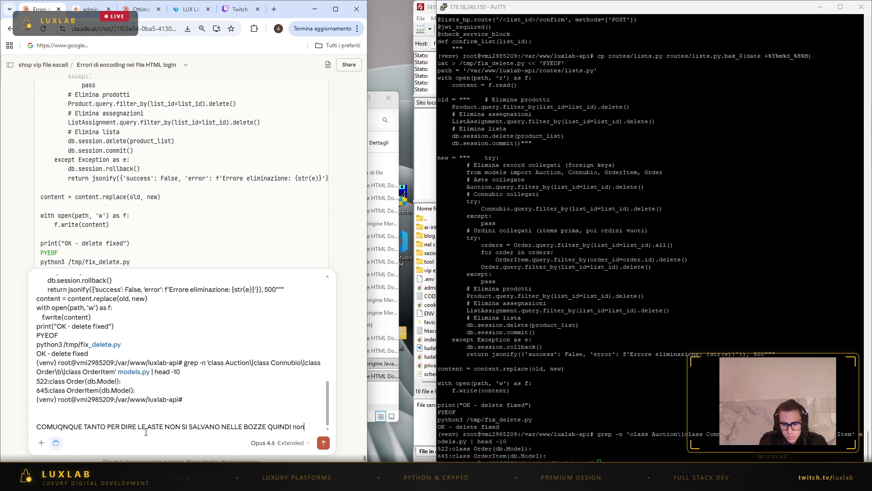
{"action": "type", "text": "isco se lerrore è del back and o pure no"}
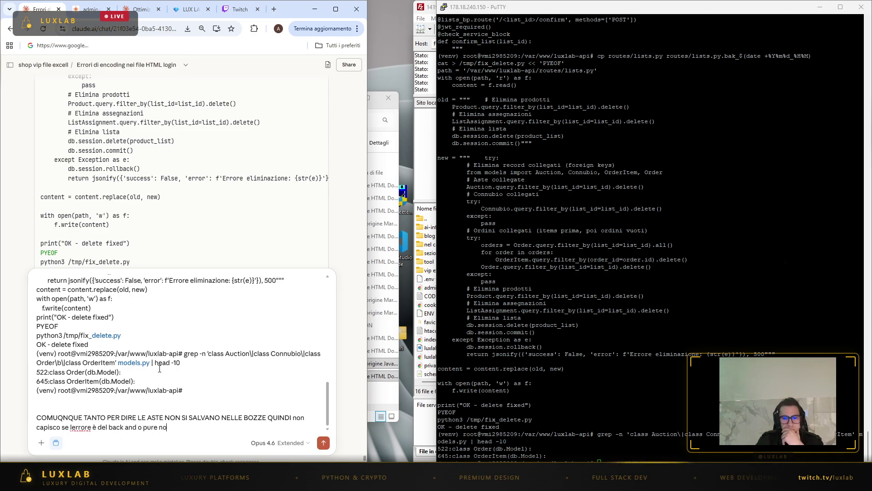
{"action": "key", "text": "Return"}
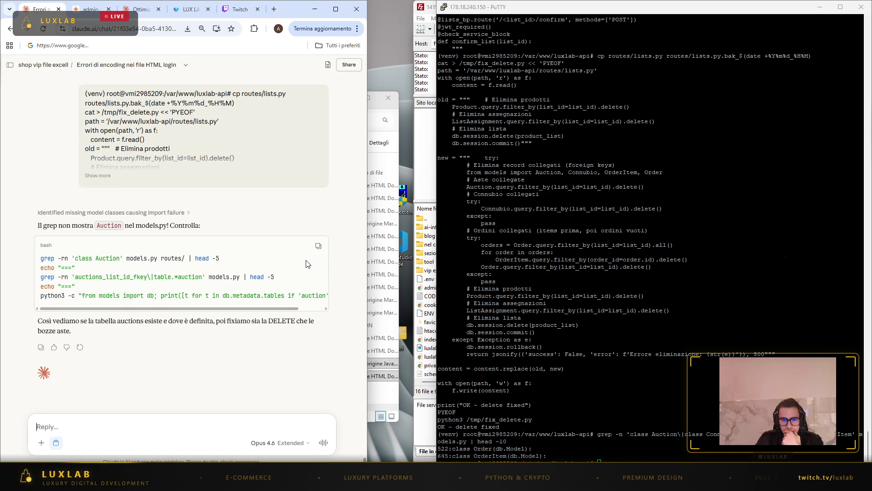
- Run Claude's Auction model checks in the terminal and send the empty result back to Claude
{"action": "left_click", "coordinate": [319, 245]}
{"action": "left_click", "coordinate": [682, 409]}
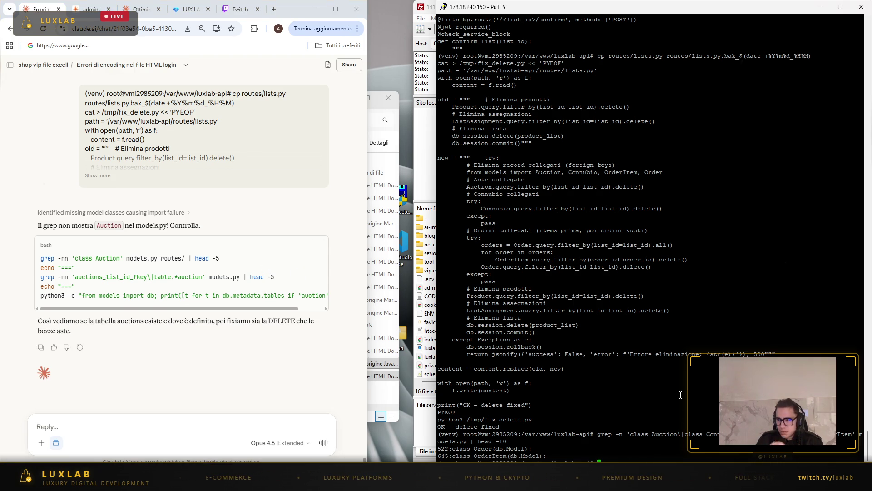
{"action": "right_click", "coordinate": [680, 395]}
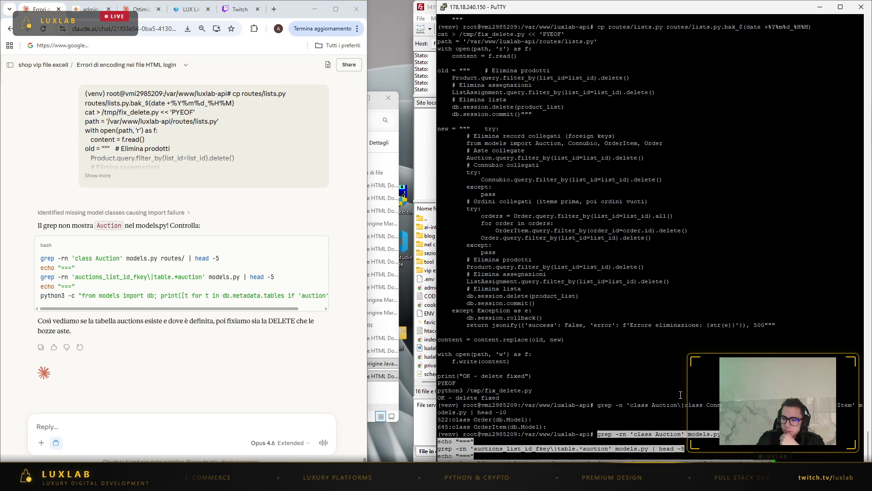
{"action": "key", "text": "Return"}
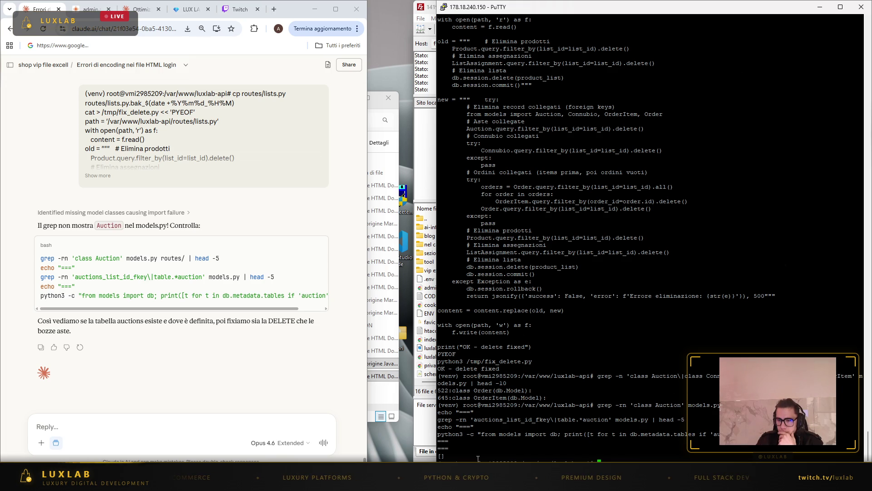
{"action": "mouse_move", "coordinate": [584, 457]}
{"action": "left_mouse_down"}
{"action": "mouse_move", "coordinate": [472, 375]}
{"action": "mouse_move", "coordinate": [449, 377]}
{"action": "left_mouse_up"}
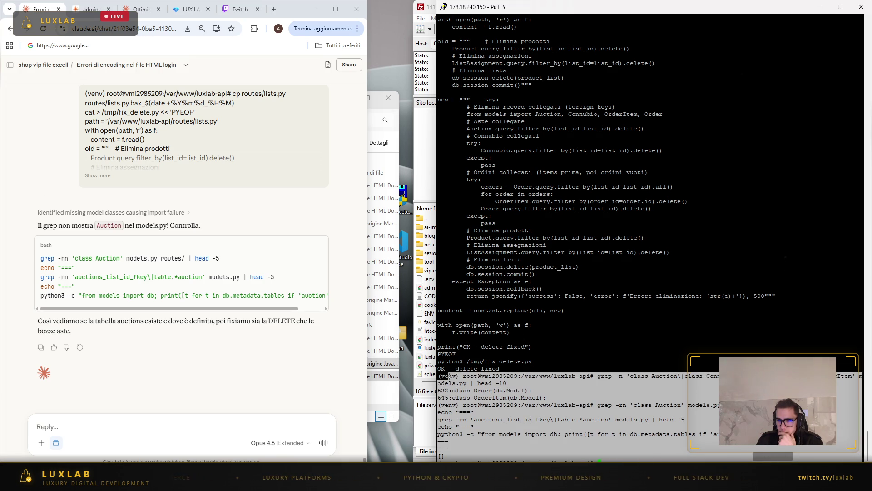
{"action": "left_click", "coordinate": [207, 427]}
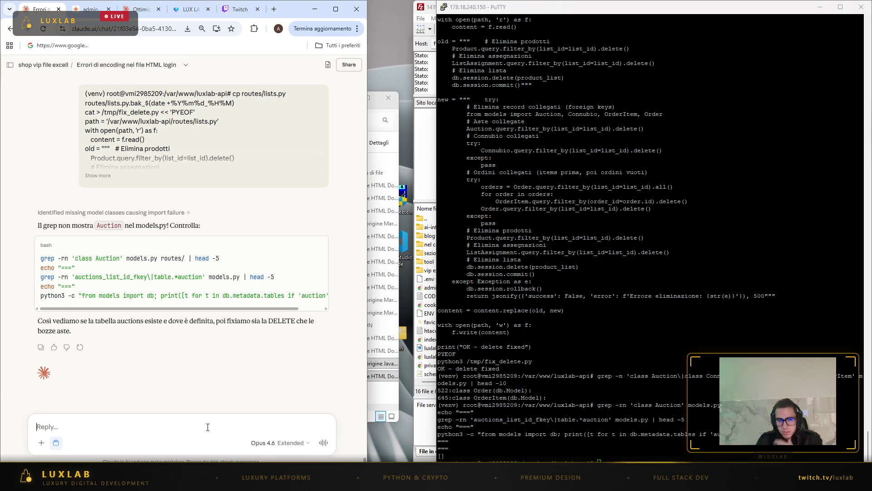
{"action": "key", "text": "ctrl+v"}
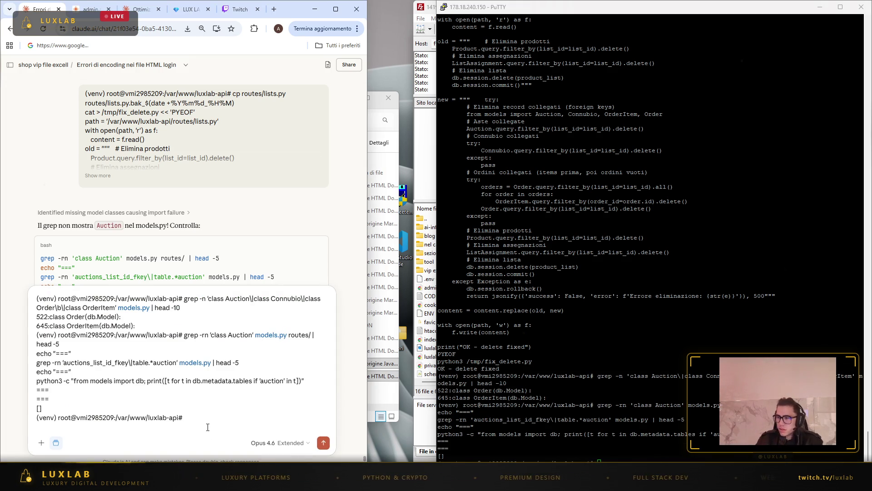
{"action": "key", "text": "Return"}
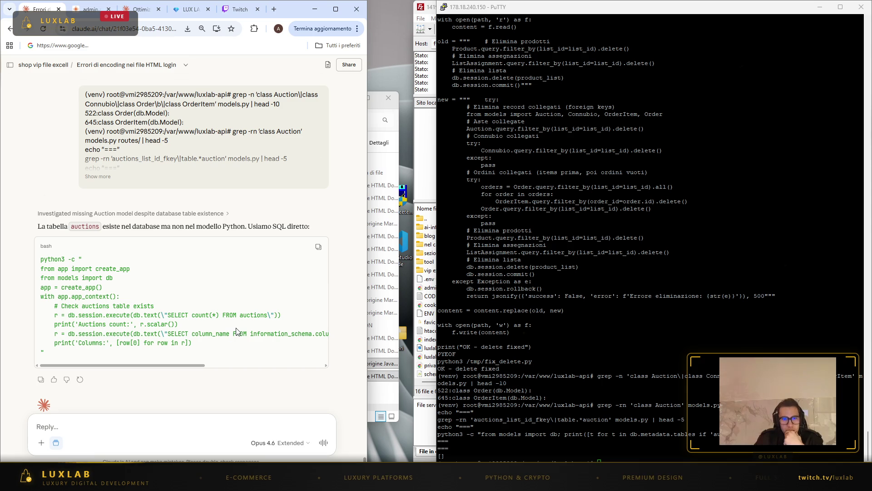
- Run the python3 auctions table check, showing 13 auctions with their columns, and send it to Claude
{"action": "left_click", "coordinate": [318, 246]}
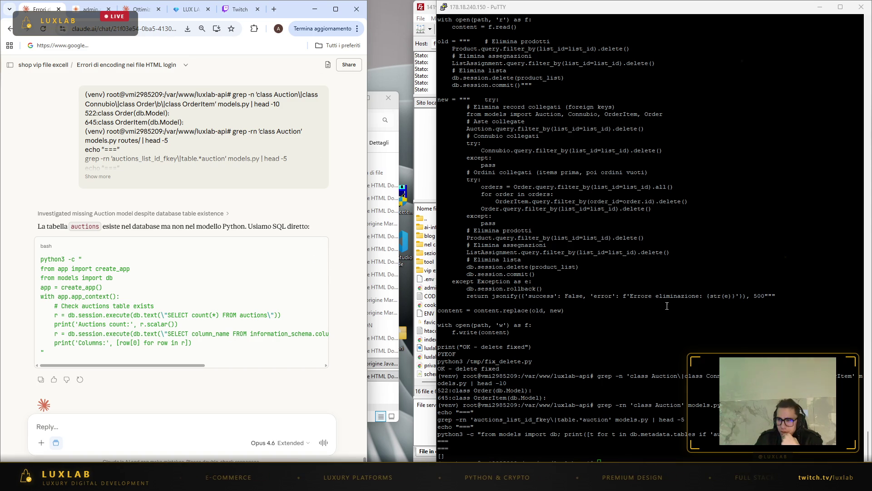
{"action": "right_click", "coordinate": [656, 337]}
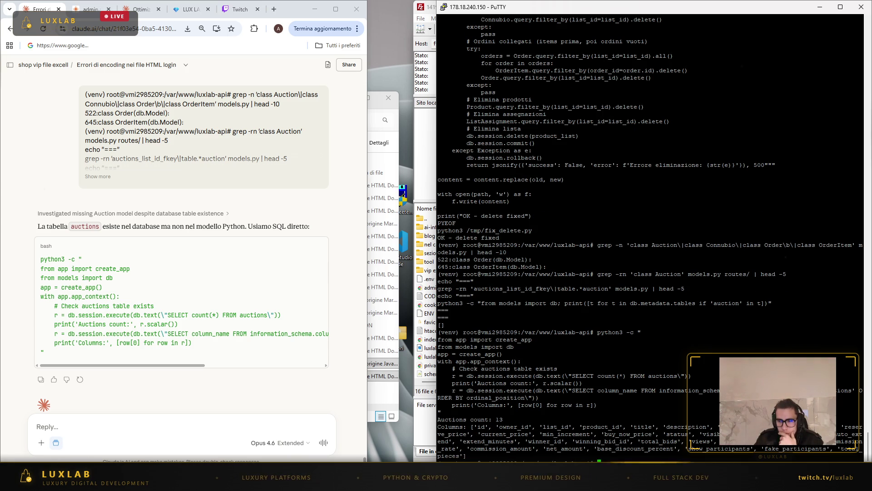
{"action": "mouse_move", "coordinate": [861, 460]}
{"action": "left_mouse_down"}
{"action": "mouse_move", "coordinate": [568, 407]}
{"action": "mouse_move", "coordinate": [490, 377]}
{"action": "mouse_move", "coordinate": [440, 334]}
{"action": "left_mouse_up"}
{"action": "left_click", "coordinate": [650, 371]}
{"action": "left_click", "coordinate": [232, 431]}
{"action": "key", "text": "ctrl+v"}
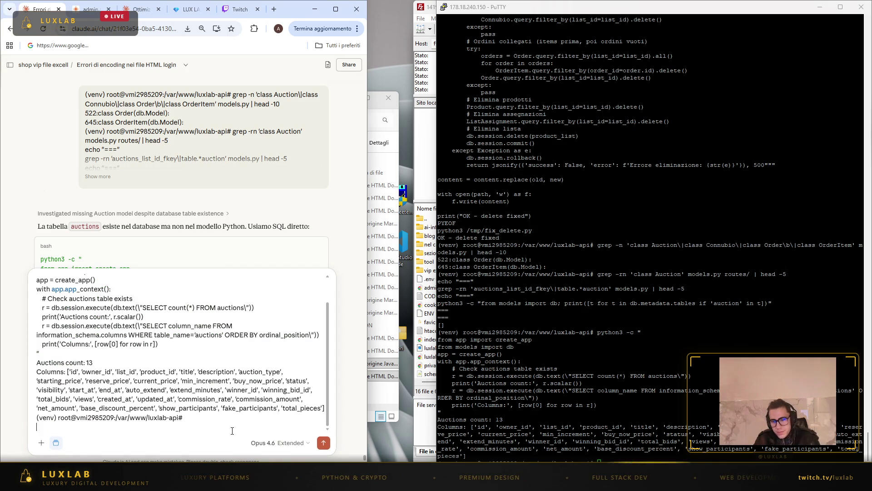
{"action": "key", "text": "Return"}
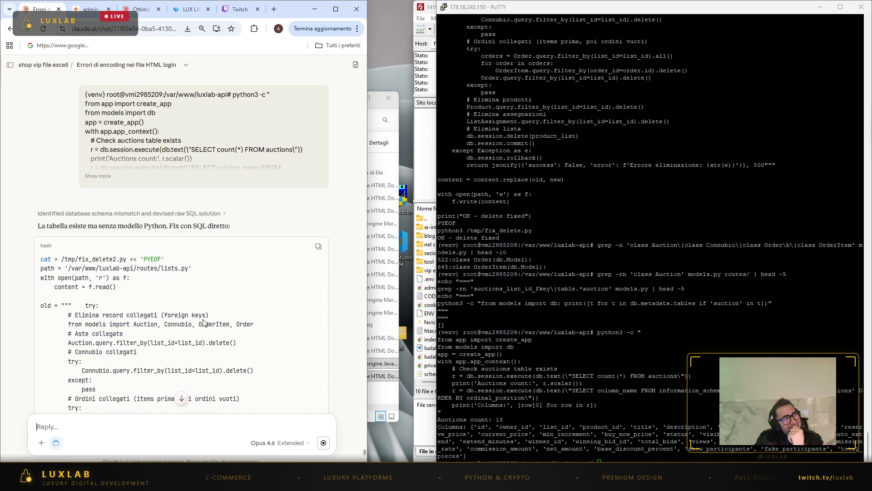
- Run the fix_delete2.py SQL fix, which returns 'ERROR - old text not found', and paste that into Claude
{"action": "scroll", "coordinate": [219, 293], "scroll_direction": "down", "scroll_amount": 2}
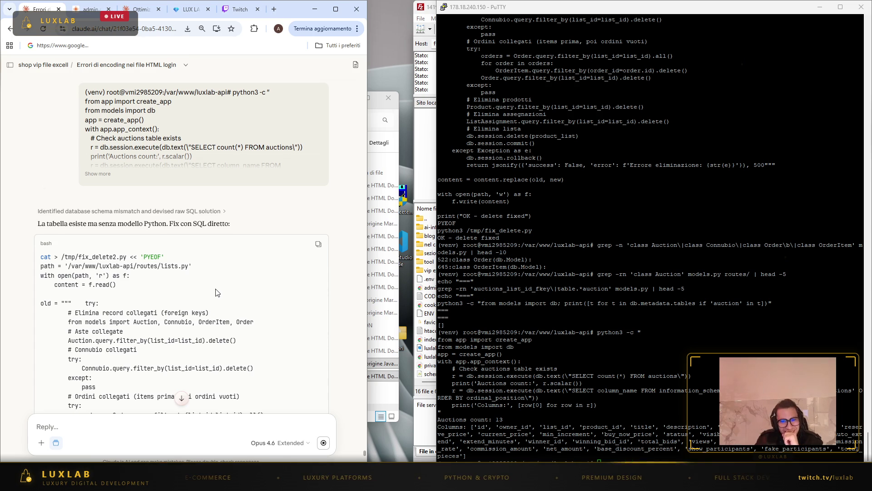
{"action": "scroll", "coordinate": [218, 293], "scroll_direction": "down", "scroll_amount": 7}
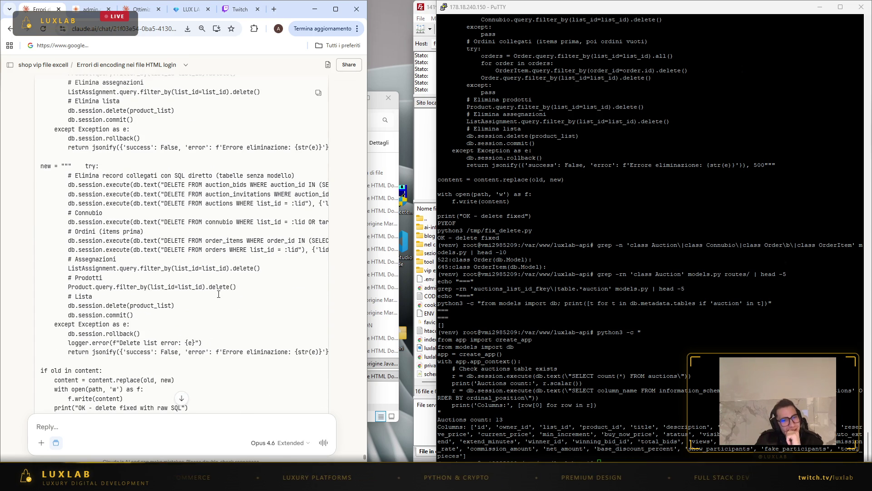
{"action": "scroll", "coordinate": [219, 298], "scroll_direction": "down", "scroll_amount": 5}
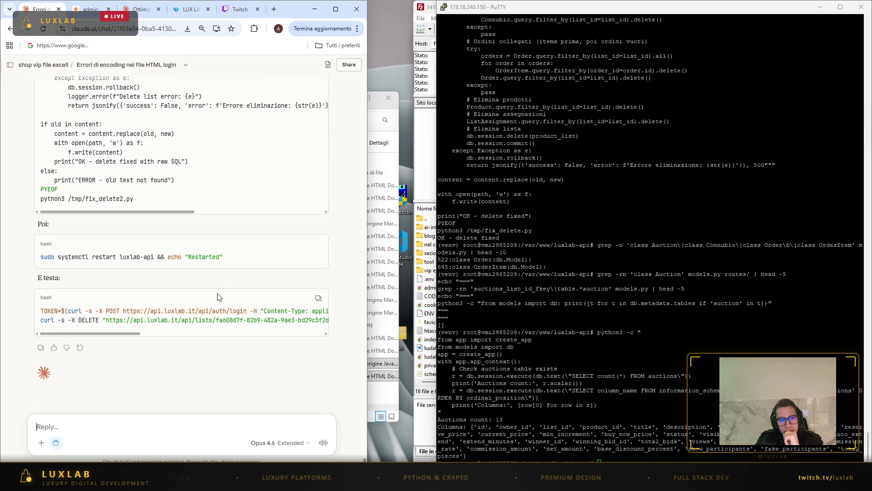
{"action": "scroll", "coordinate": [219, 297], "scroll_direction": "up", "scroll_amount": 2}
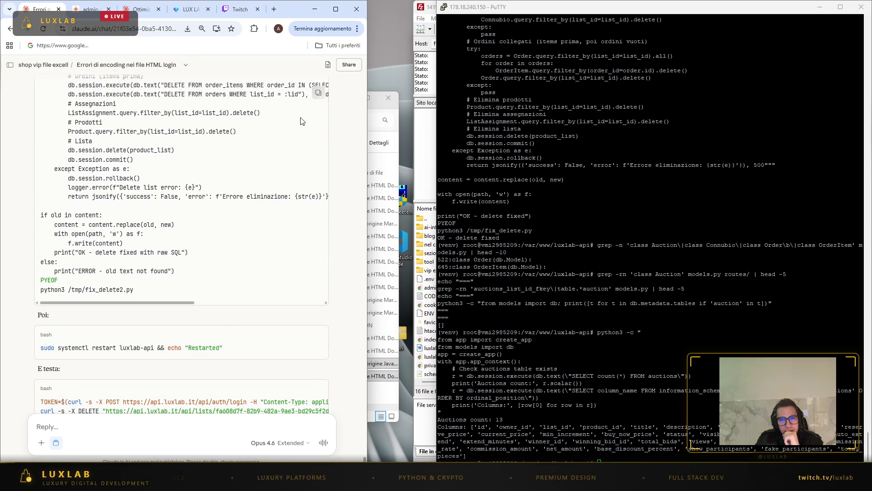
{"action": "right_click", "coordinate": [665, 371]}
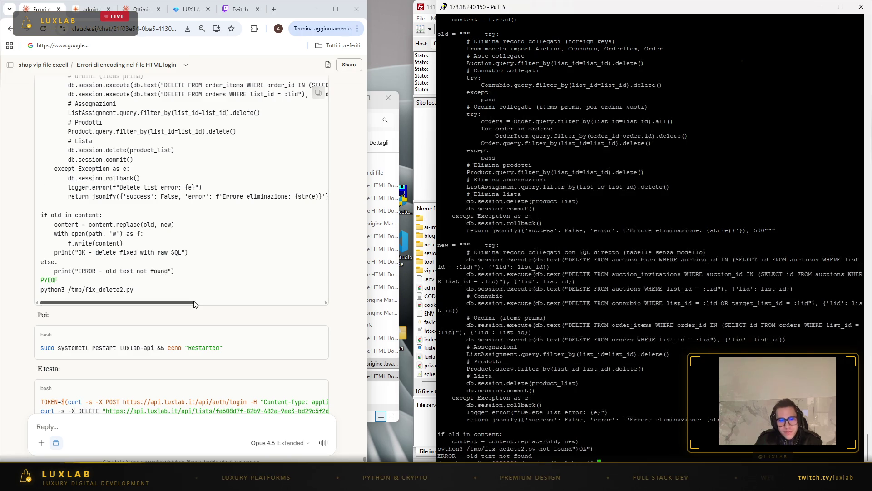
{"action": "scroll", "coordinate": [199, 309], "scroll_direction": "down", "scroll_amount": 1}
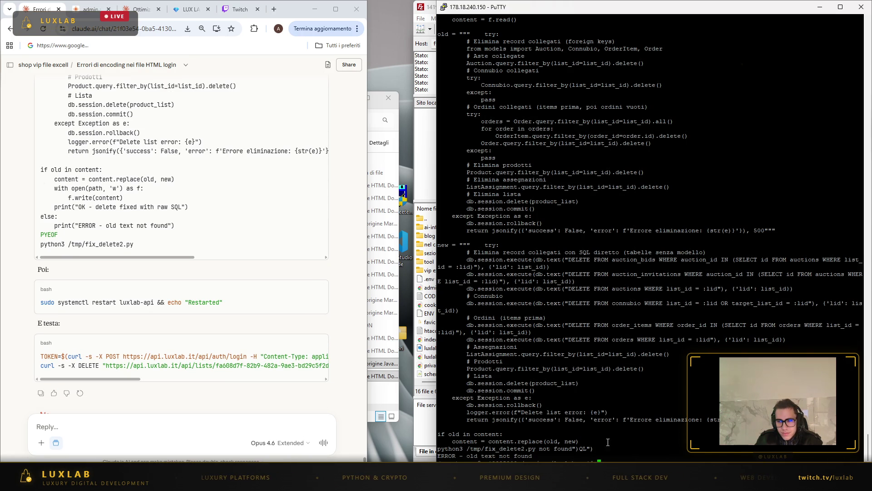
{"action": "mouse_move", "coordinate": [605, 460]}
{"action": "left_mouse_down"}
{"action": "mouse_move", "coordinate": [449, 20]}
{"action": "mouse_move", "coordinate": [447, 223]}
{"action": "left_mouse_up"}
{"action": "left_click", "coordinate": [625, 243]}
{"action": "left_click", "coordinate": [212, 427]}
{"action": "key", "text": "ctrl+v"}
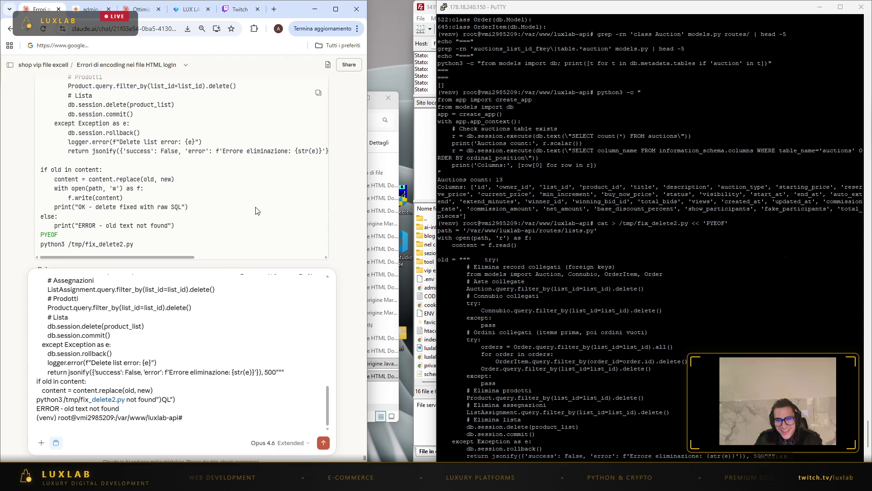
- Restart the luxlab-api service and add the 'Restarted' output to the Claude reply draft
{"action": "scroll", "coordinate": [257, 210], "scroll_direction": "down", "scroll_amount": 3}
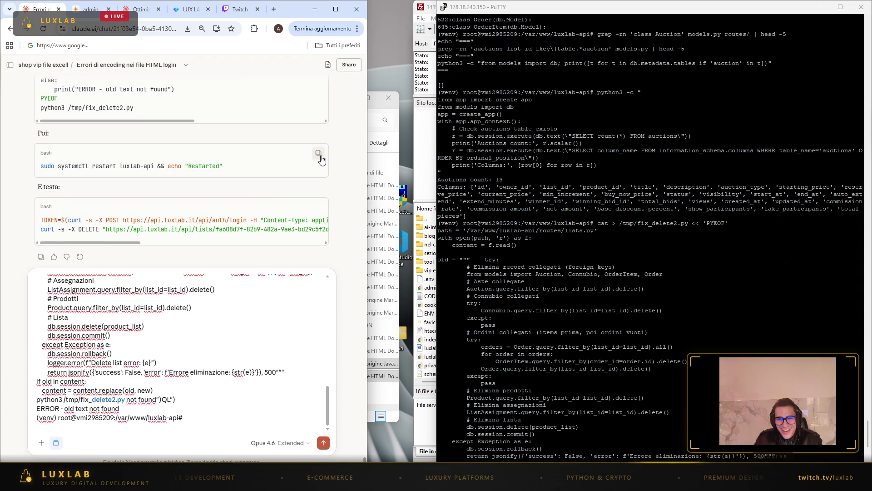
{"action": "scroll", "coordinate": [713, 378], "scroll_direction": "down", "scroll_amount": 10}
{"action": "left_click", "coordinate": [714, 378]}
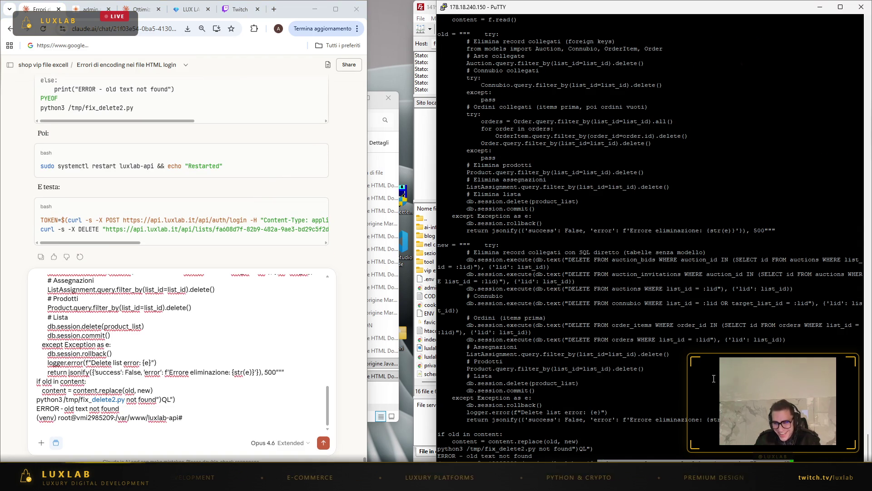
{"action": "right_click", "coordinate": [709, 379]}
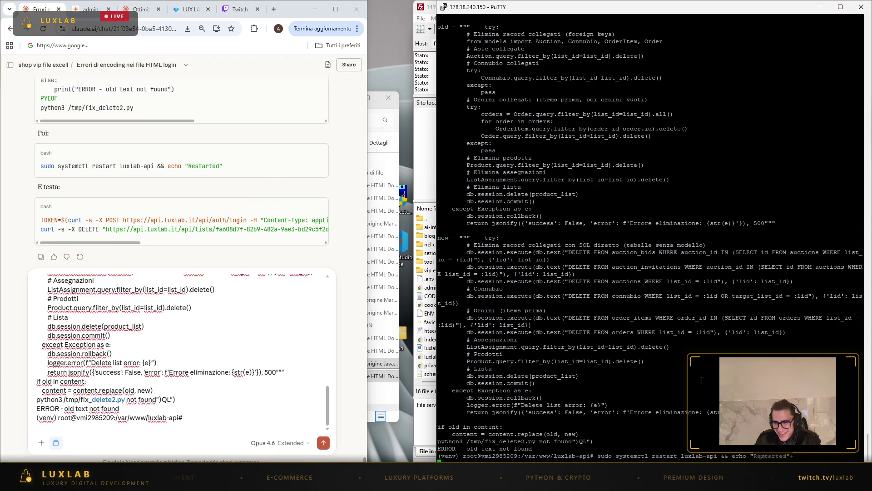
{"action": "key", "text": "Return"}
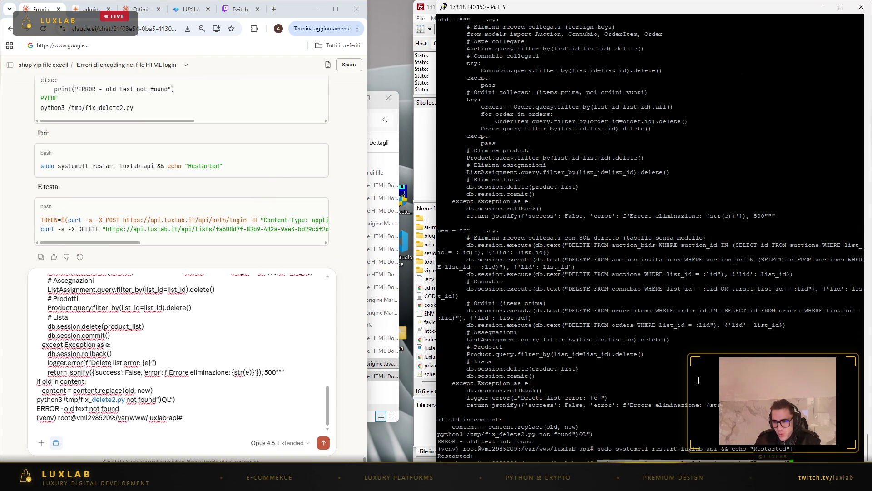
{"action": "key", "text": "Return"}
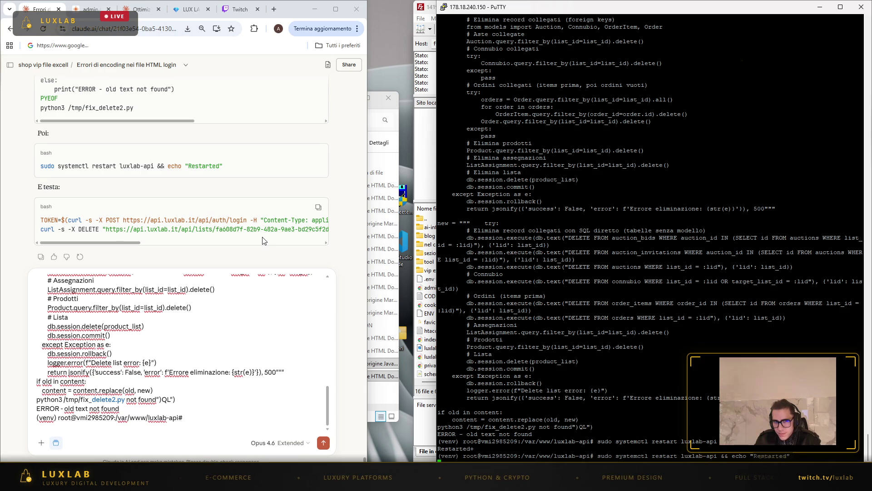
{"action": "scroll", "coordinate": [263, 241], "scroll_direction": "down", "scroll_amount": 2}
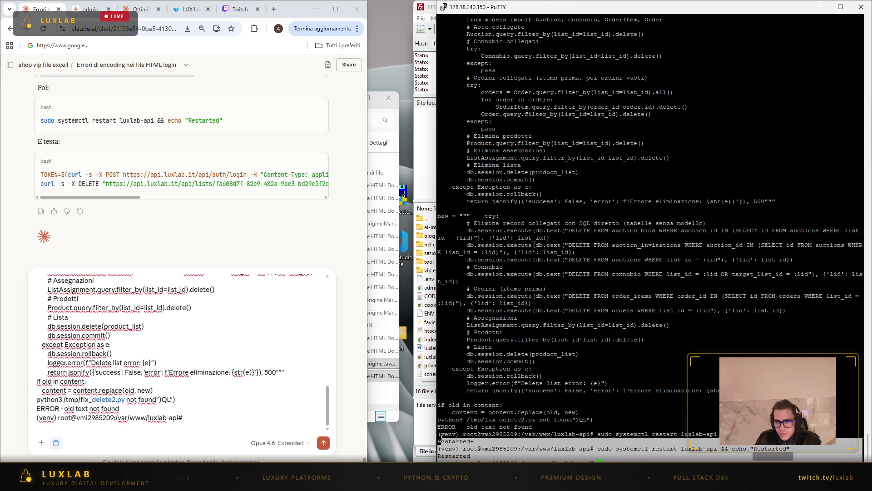
{"action": "left_click", "coordinate": [194, 442]}
{"action": "key", "text": "ctrl+v"}
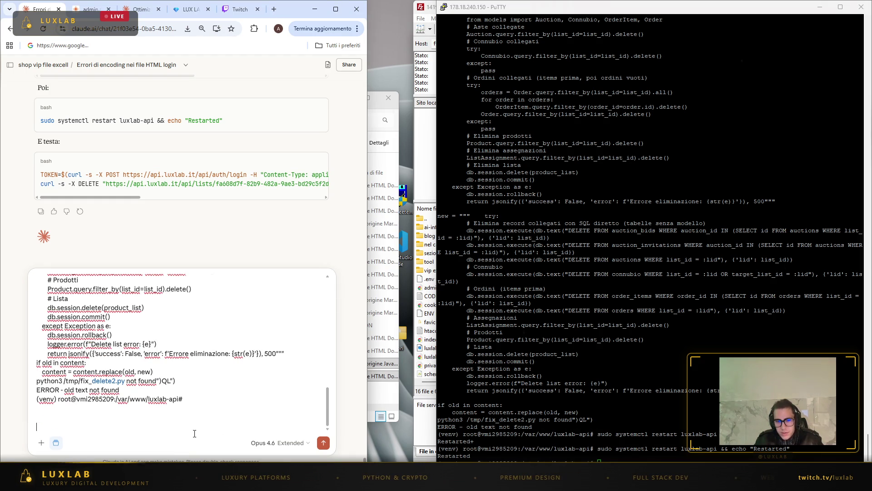
{"action": "key", "text": "shift+Return"}
{"action": "key", "text": "shift+Return"}
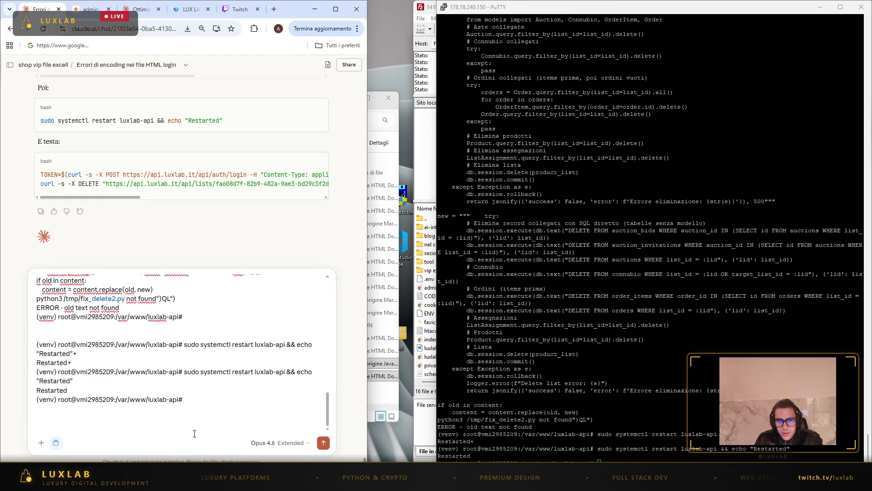
- Run the TOKEN/curl DELETE list test, which fails with 'Errore interno', and send the output to Claude
{"action": "left_click", "coordinate": [640, 374]}
{"action": "right_click", "coordinate": [641, 374]}
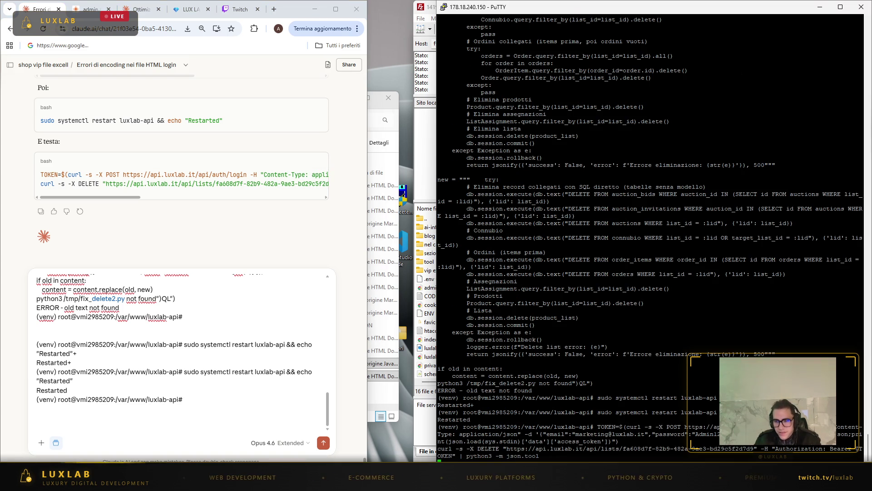
{"action": "mouse_move", "coordinate": [607, 460]}
{"action": "left_mouse_down"}
{"action": "mouse_move", "coordinate": [477, 402]}
{"action": "mouse_move", "coordinate": [438, 396]}
{"action": "left_mouse_up"}
{"action": "left_click", "coordinate": [620, 432]}
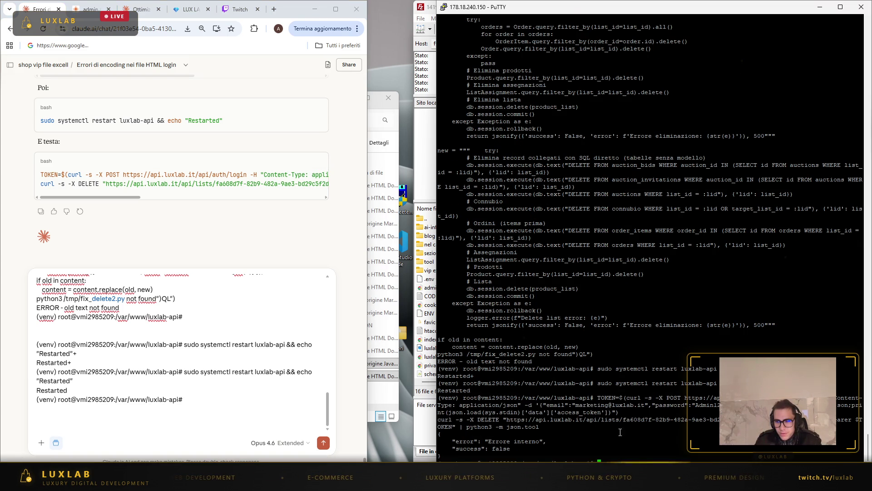
{"action": "left_click", "coordinate": [103, 426]}
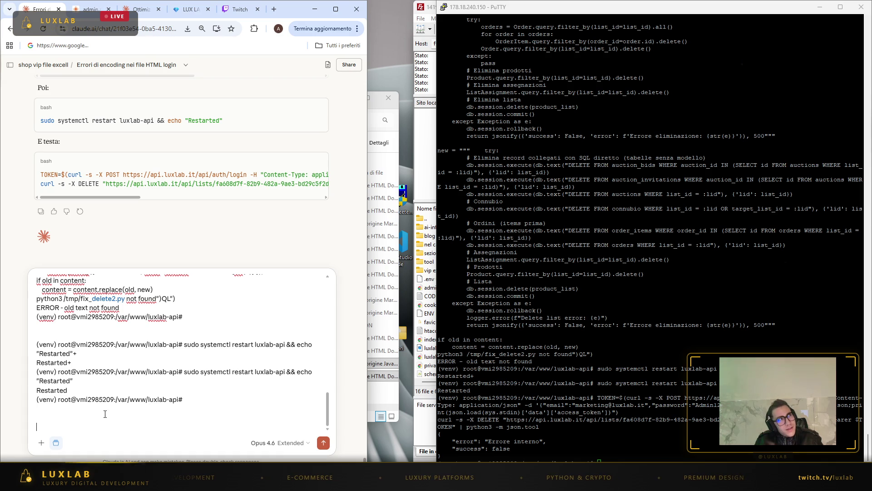
{"action": "key", "text": "ctrl+v"}
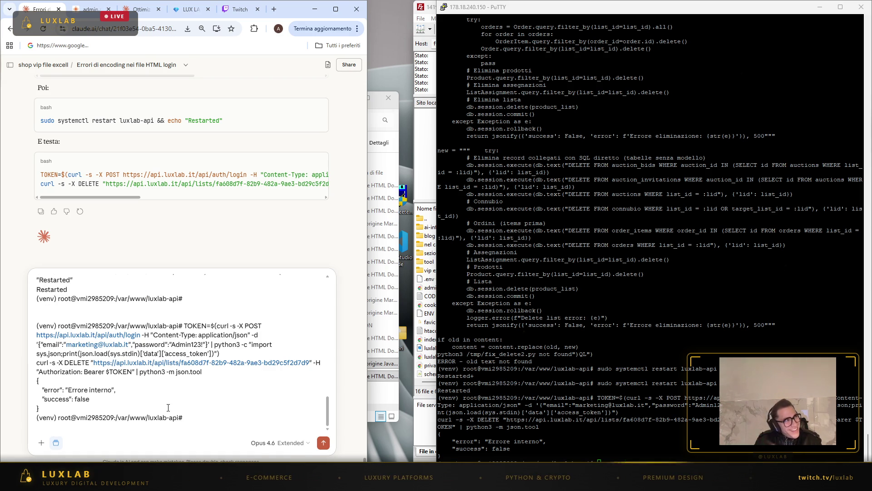
{"action": "key", "text": "Return"}
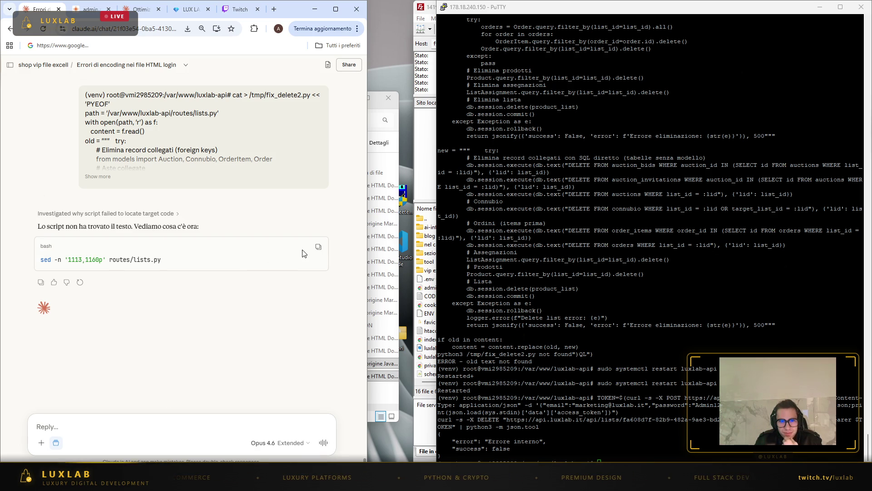
- Print lines 1113–1160 of routes/lists.py in PuTTY with sed and copy the output
{"action": "left_click", "coordinate": [317, 252]}
{"action": "left_click", "coordinate": [735, 446]}
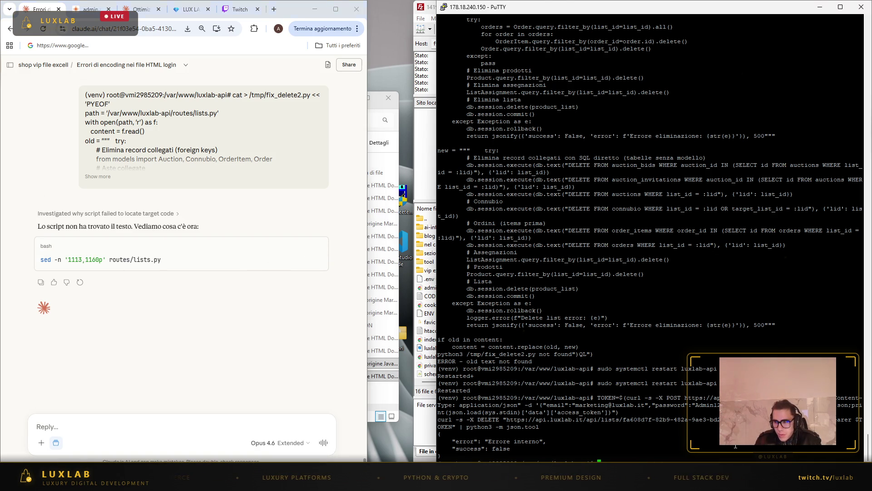
{"action": "right_click", "coordinate": [734, 446]}
{"action": "key", "text": "Return"}
{"action": "mouse_move", "coordinate": [735, 456]}
{"action": "left_mouse_down"}
{"action": "mouse_move", "coordinate": [441, 122]}
{"action": "mouse_move", "coordinate": [439, 109]}
{"action": "left_mouse_up"}
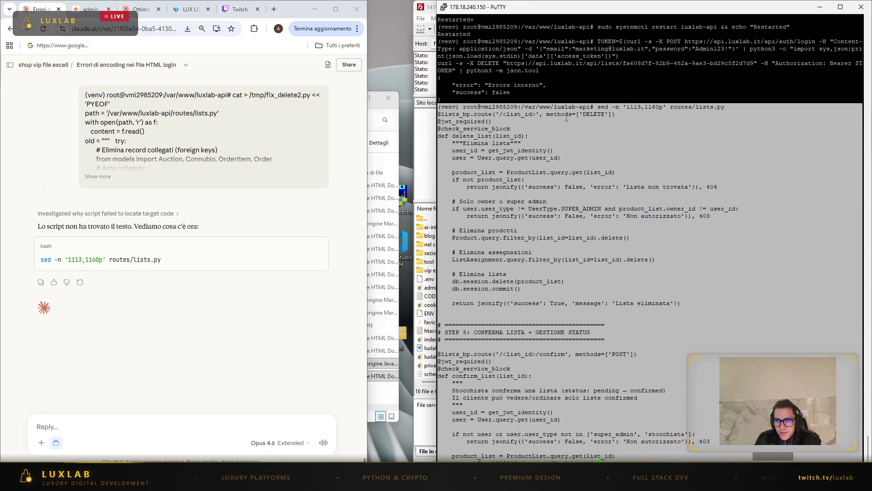
{"action": "left_click", "coordinate": [550, 135]}
- Send the lists.py excerpt to Claude, then close PuTTY and minimize FileZilla
{"action": "left_click", "coordinate": [91, 426]}
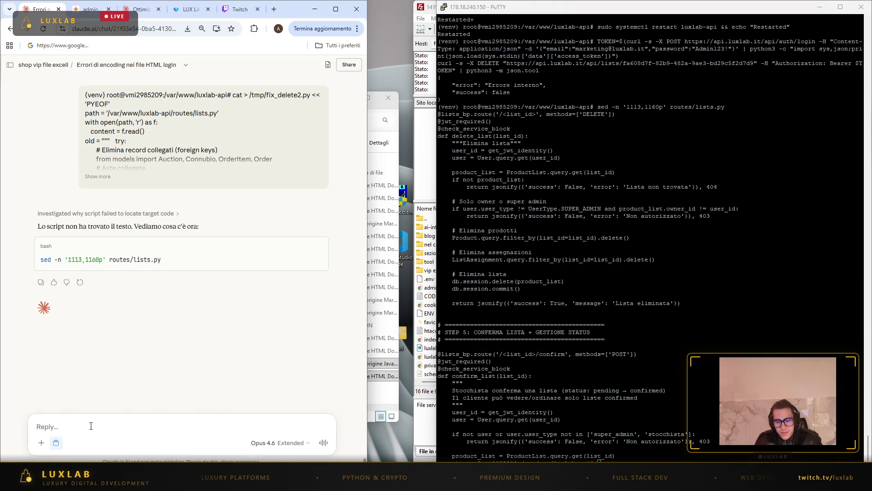
{"action": "key", "text": "ctrl+v"}
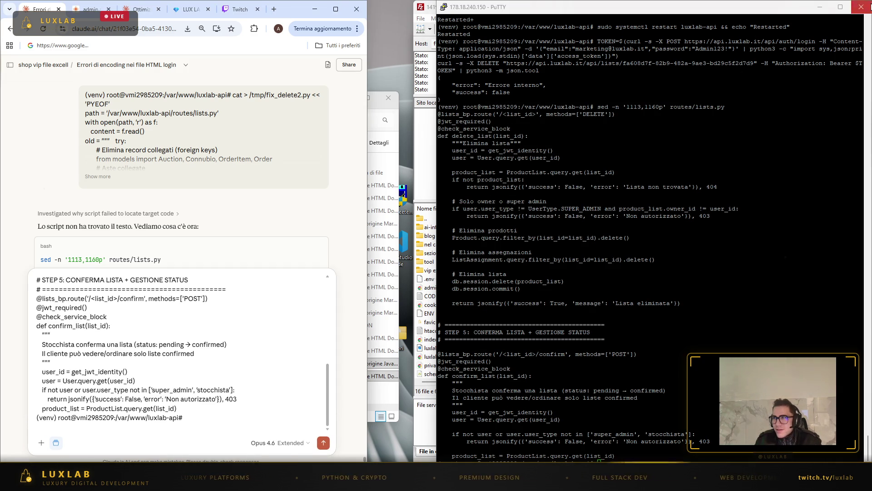
{"action": "key", "text": "Return"}
{"action": "left_click", "coordinate": [868, 7]}
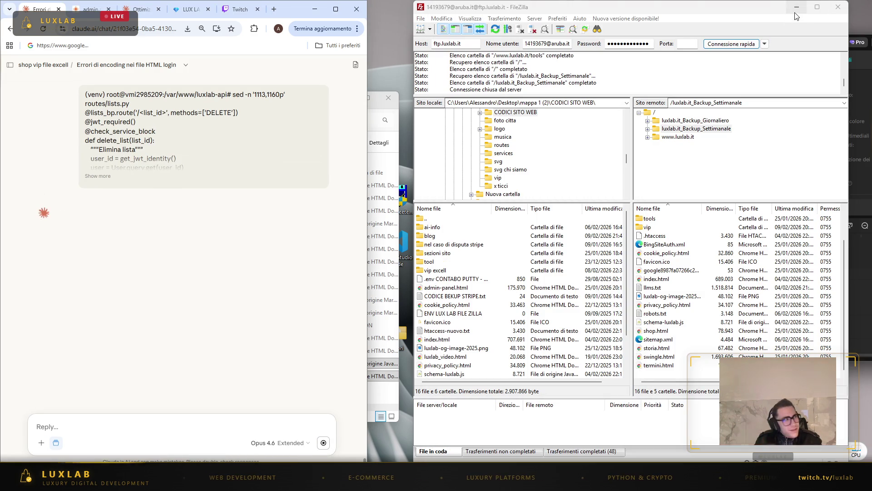
{"action": "left_click", "coordinate": [794, 12]}
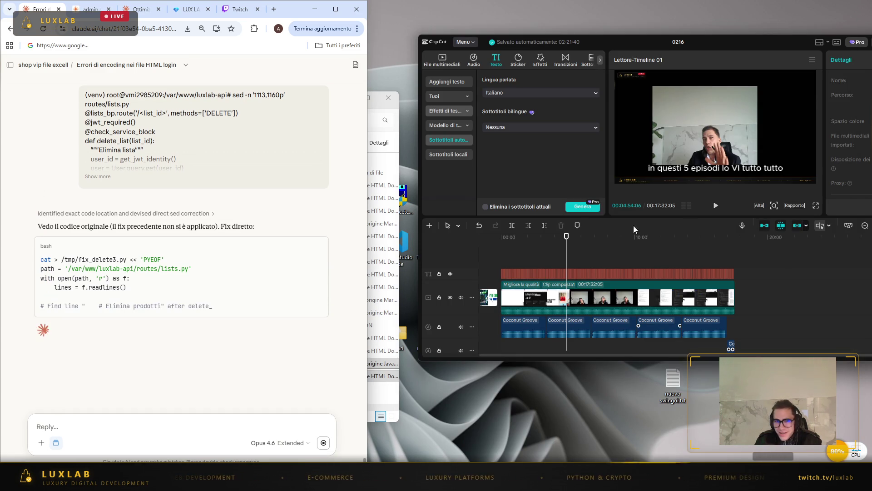
- Review the video by playing from 3:08 and jumping to 5:17 and 1:15
{"action": "left_click", "coordinate": [542, 274]}
{"action": "left_click", "coordinate": [572, 272]}
{"action": "left_click", "coordinate": [715, 205]}
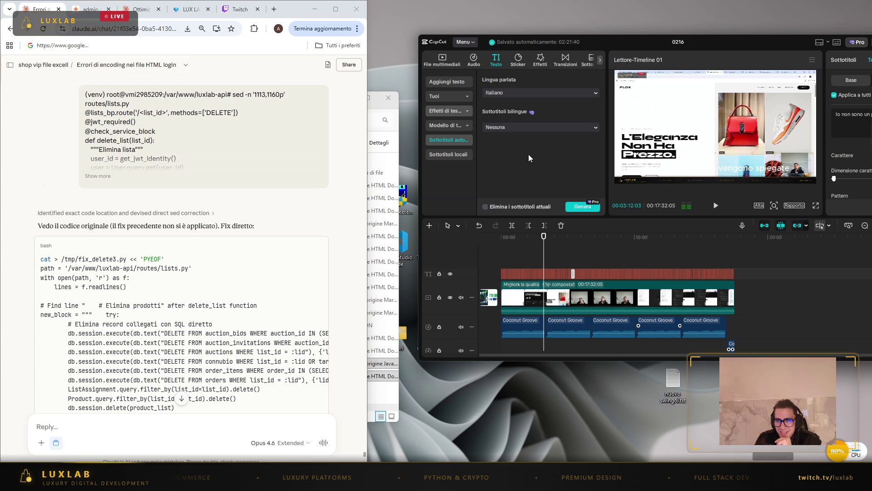
{"action": "left_click", "coordinate": [570, 254]}
{"action": "left_click", "coordinate": [517, 258]}
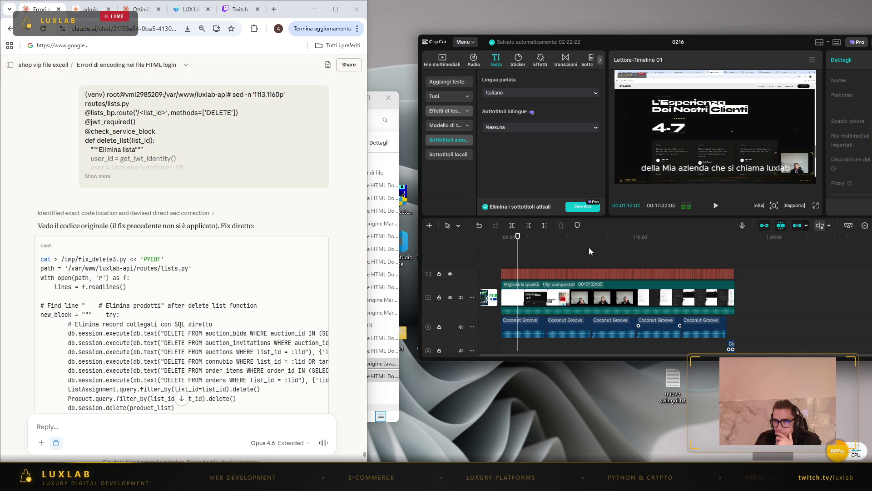
- Start regenerating the Italian auto subtitles, replacing the current ones
{"action": "left_click", "coordinate": [583, 208]}
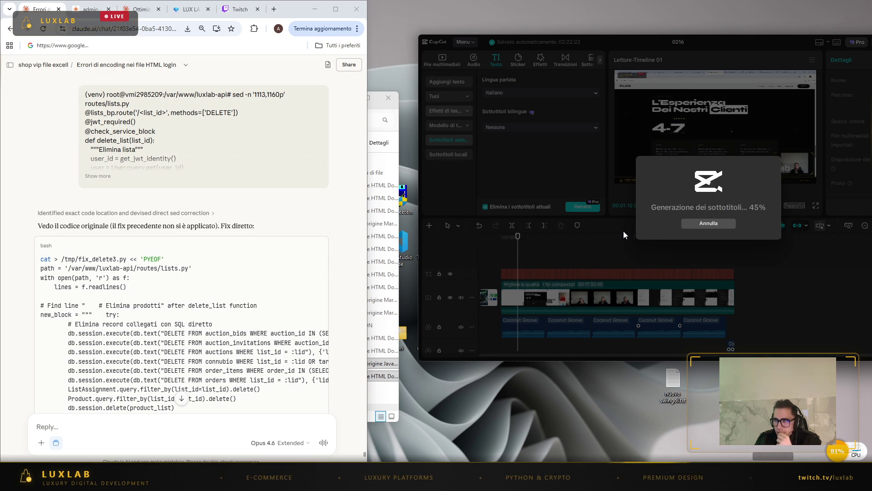
{"action": "scroll", "coordinate": [146, 278], "scroll_direction": "down", "scroll_amount": 5}
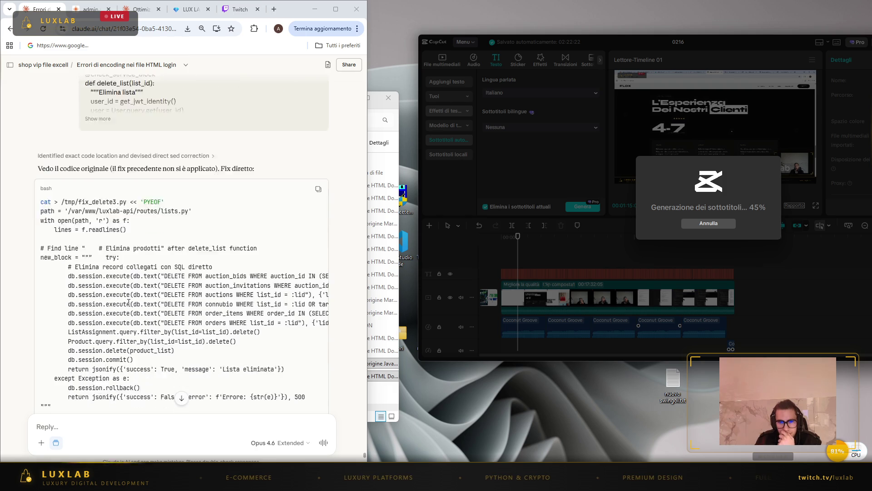
{"action": "scroll", "coordinate": [145, 278], "scroll_direction": "up", "scroll_amount": 3}
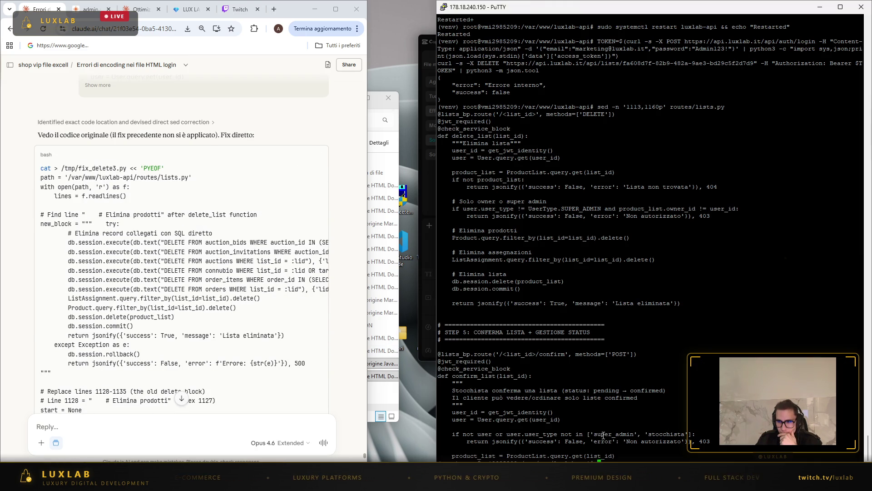
- Expand the pasted message in Claude and read through its fix_delete3.py reply
{"action": "left_click", "coordinate": [608, 431]}
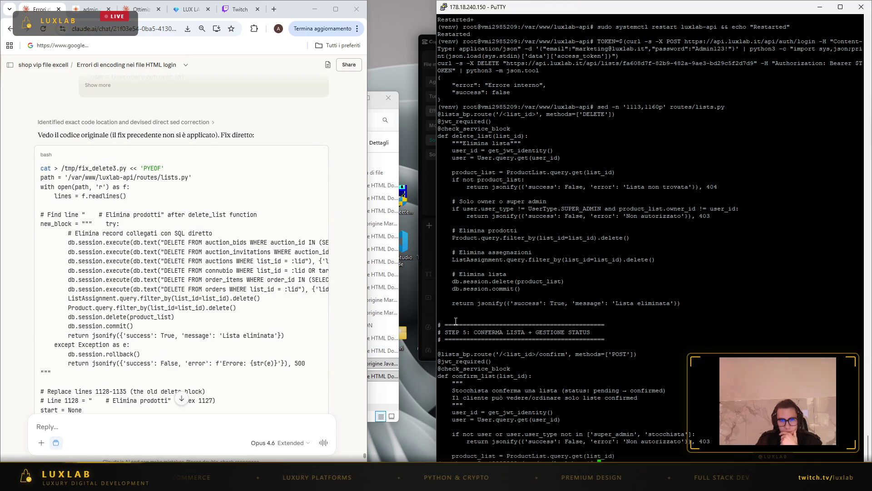
{"action": "left_click", "coordinate": [98, 85]}
{"action": "scroll", "coordinate": [210, 279], "scroll_direction": "up", "scroll_amount": 7}
{"action": "scroll", "coordinate": [210, 279], "scroll_direction": "down", "scroll_amount": 3}
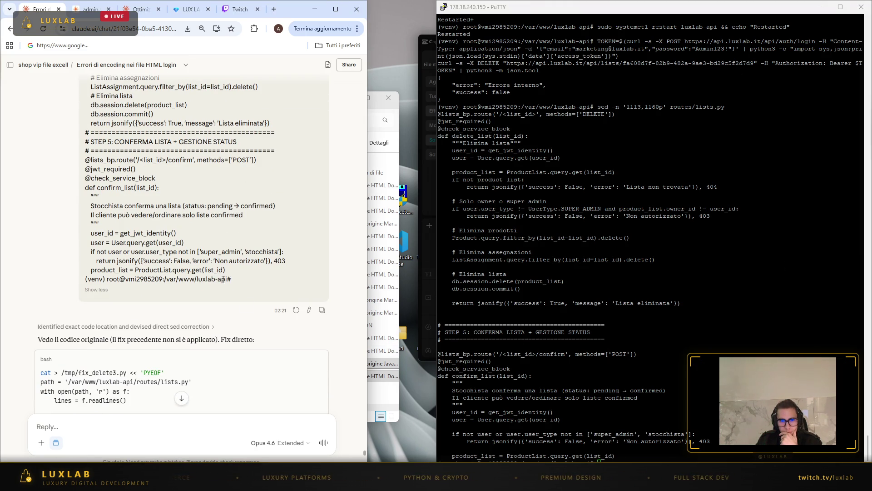
{"action": "scroll", "coordinate": [303, 249], "scroll_direction": "down", "scroll_amount": 3}
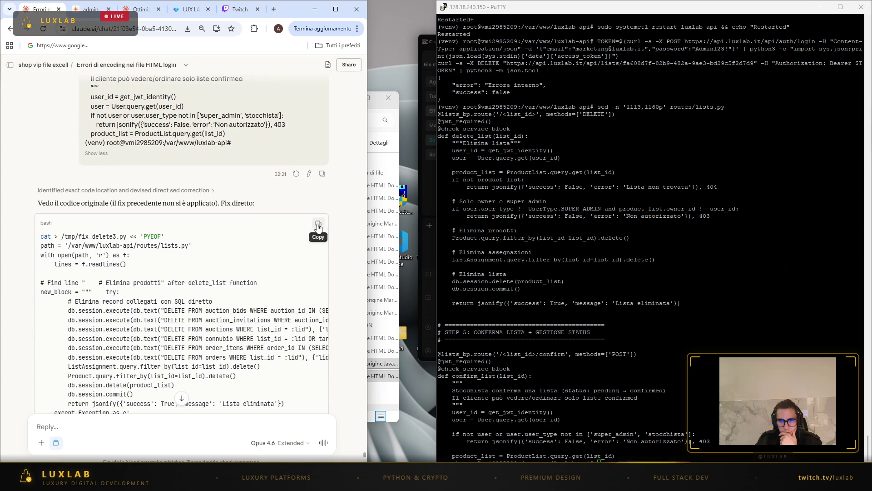
{"action": "scroll", "coordinate": [313, 227], "scroll_direction": "down", "scroll_amount": 10}
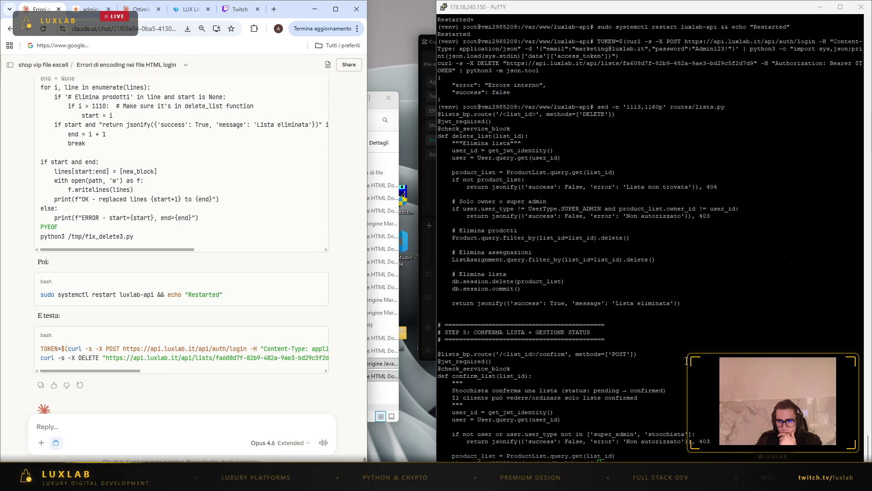
{"action": "scroll", "coordinate": [209, 283], "scroll_direction": "up", "scroll_amount": 3}
{"action": "scroll", "coordinate": [208, 281], "scroll_direction": "up", "scroll_amount": 6}
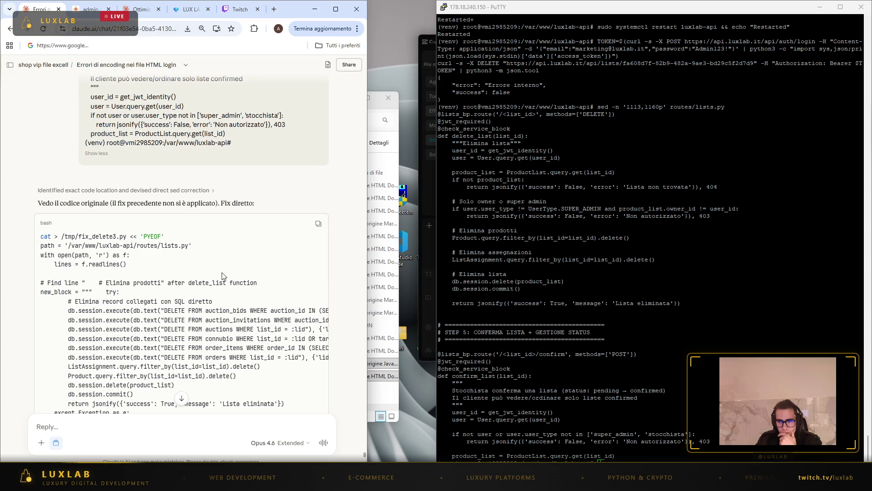
- Paste fix_delete3.py into the terminal, restart the service, and paste the login-and-delete test
{"action": "key", "text": "shift+Insert"}
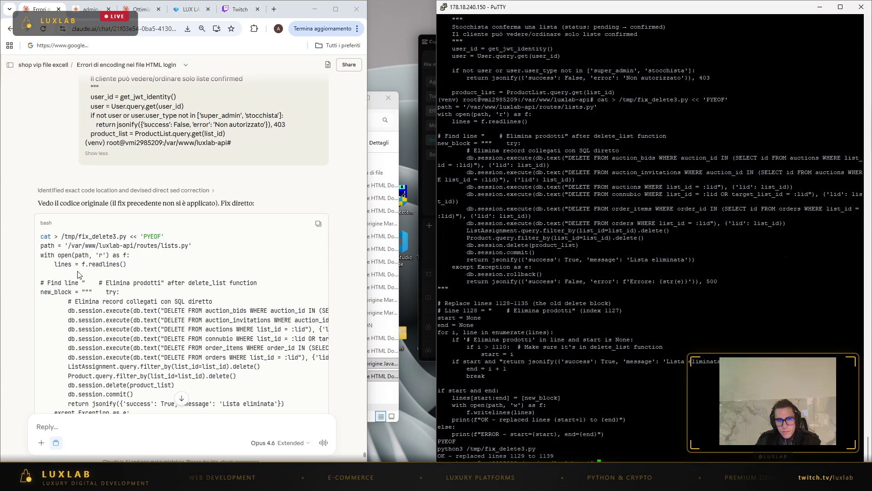
{"action": "scroll", "coordinate": [319, 262], "scroll_direction": "down", "scroll_amount": 10}
{"action": "left_click", "coordinate": [318, 245]}
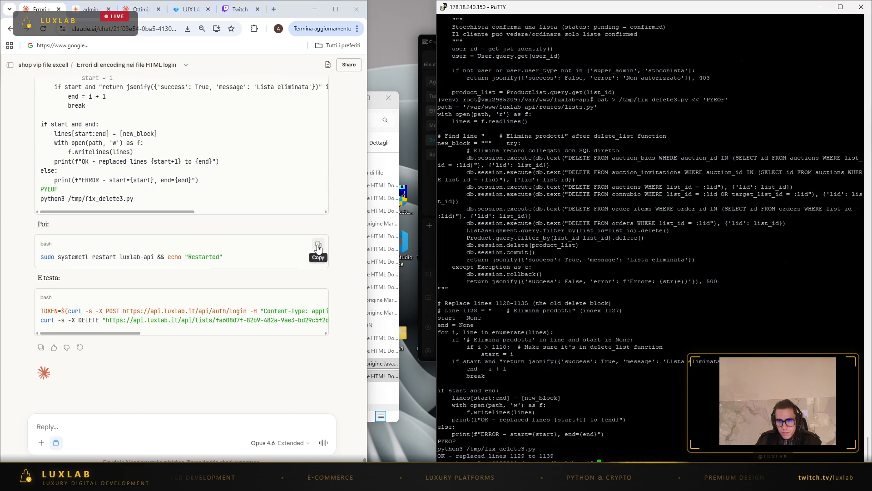
{"action": "right_click", "coordinate": [621, 379]}
{"action": "key", "text": "Return"}
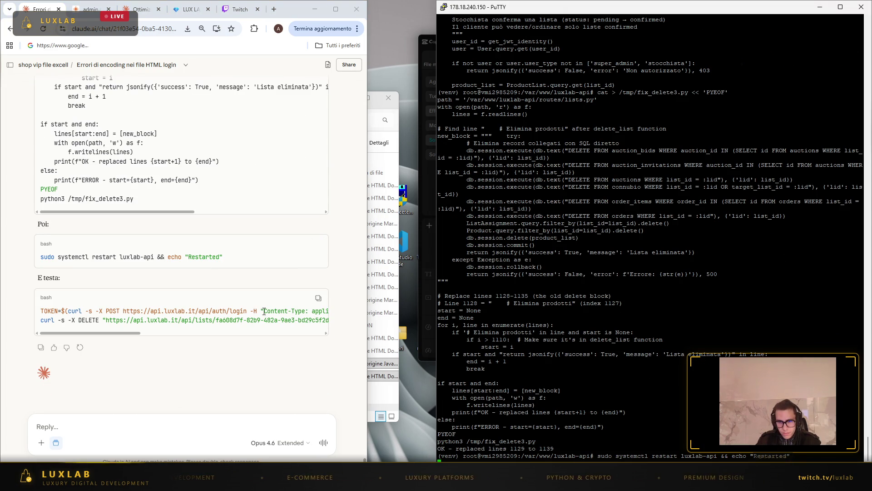
{"action": "right_click", "coordinate": [616, 379]}
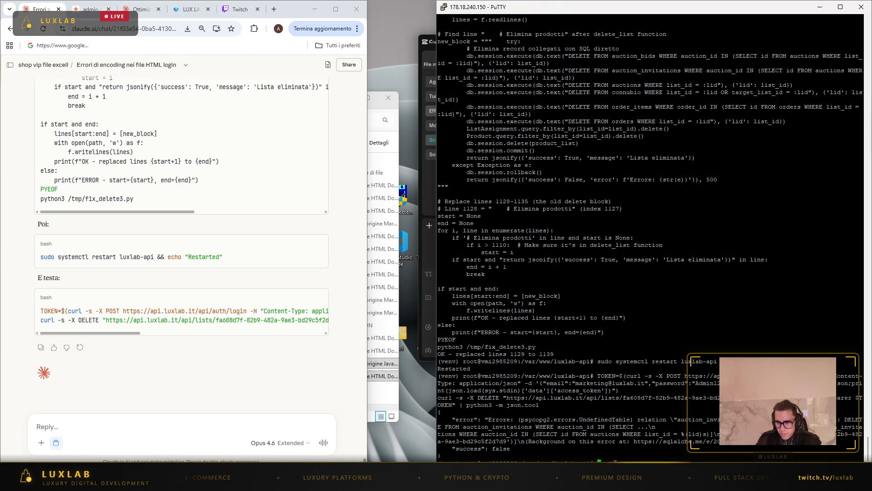
- Copy the terminal output and send it to Claude as a new message
{"action": "scroll", "coordinate": [495, 307], "scroll_direction": "up", "scroll_amount": 5}
{"action": "scroll", "coordinate": [495, 307], "scroll_direction": "up", "scroll_amount": 15}
{"action": "mouse_move", "coordinate": [494, 307]}
{"action": "left_mouse_down"}
{"action": "mouse_move", "coordinate": [445, 314]}
{"action": "mouse_move", "coordinate": [444, 304]}
{"action": "mouse_move", "coordinate": [444, 317]}
{"action": "left_mouse_up"}
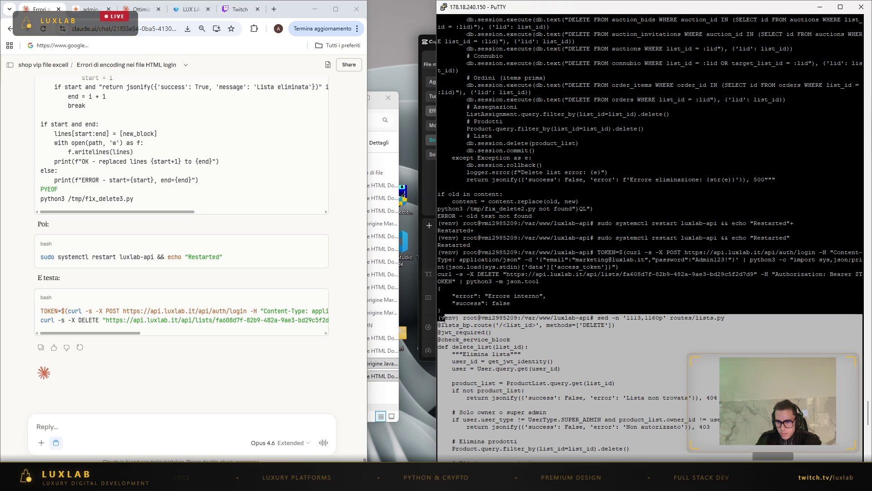
{"action": "left_click", "coordinate": [169, 426]}
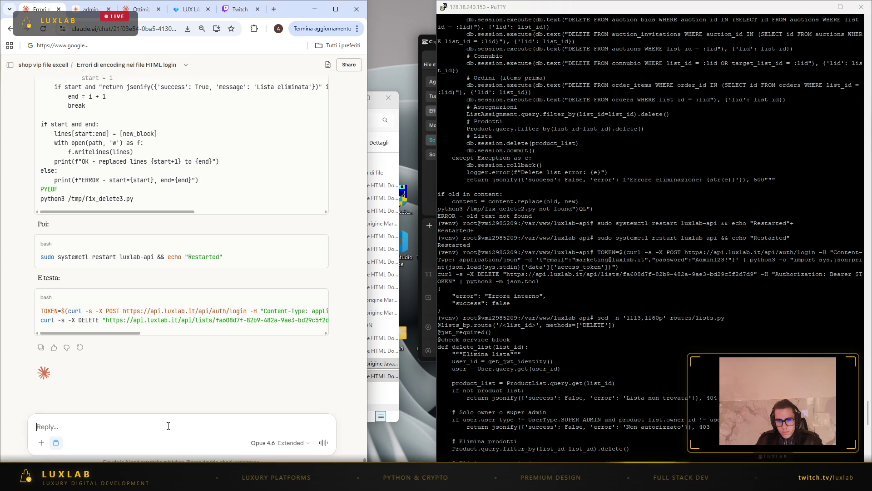
{"action": "key", "text": "ctrl+v"}
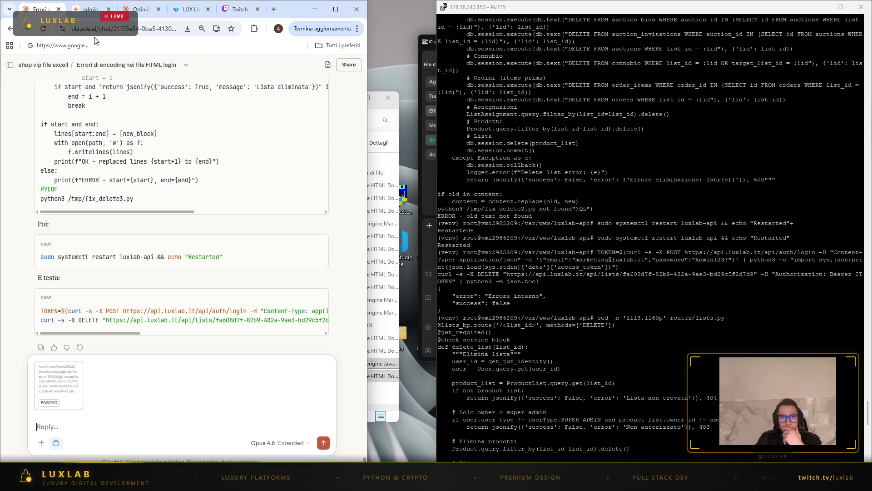
{"action": "key", "text": "Return"}
{"action": "left_click", "coordinate": [429, 136]}
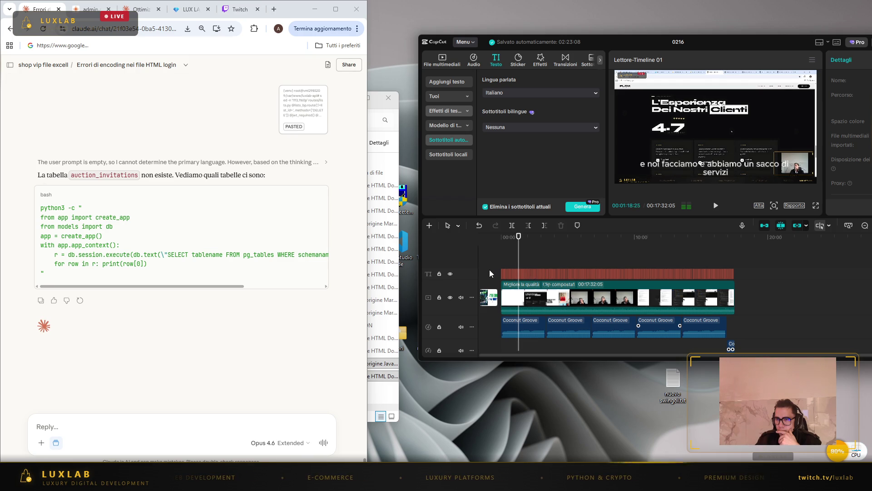
- Select a subtitle clip and look over the bilingual, local and automatic subtitle options, leaving Nessuna
{"action": "left_click", "coordinate": [535, 273]}
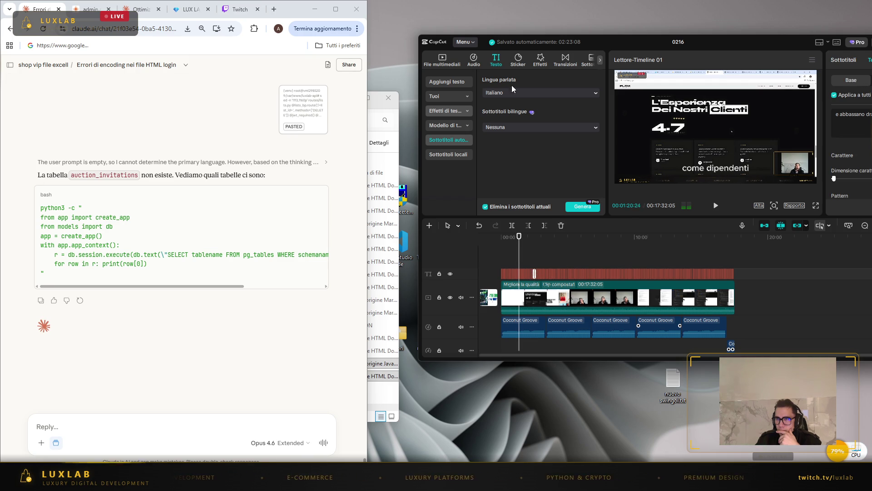
{"action": "left_click", "coordinate": [519, 126]}
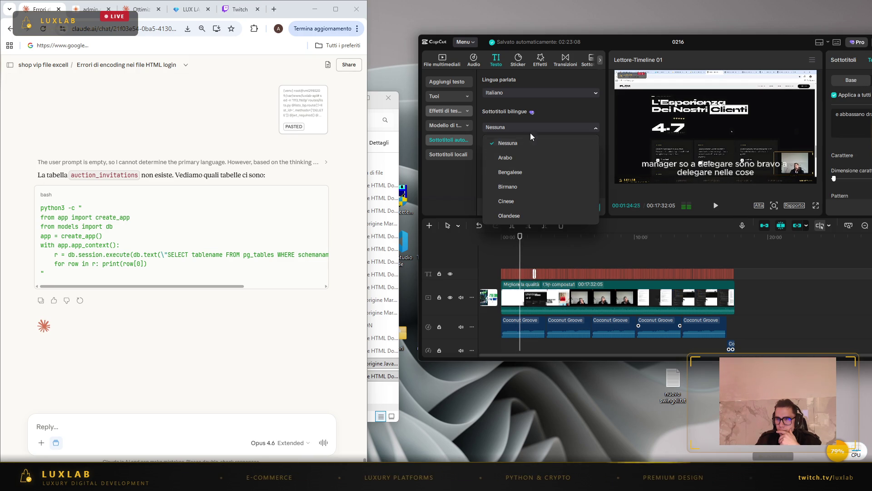
{"action": "left_click", "coordinate": [532, 129]}
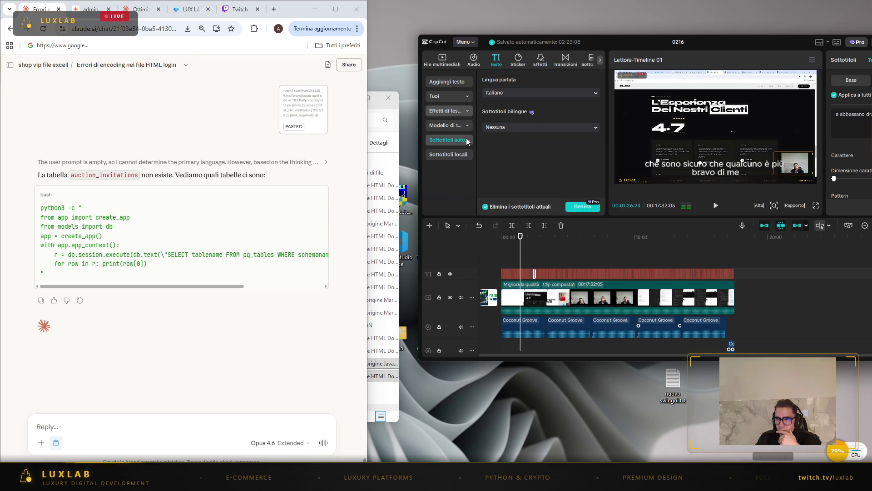
{"action": "left_click", "coordinate": [448, 155]}
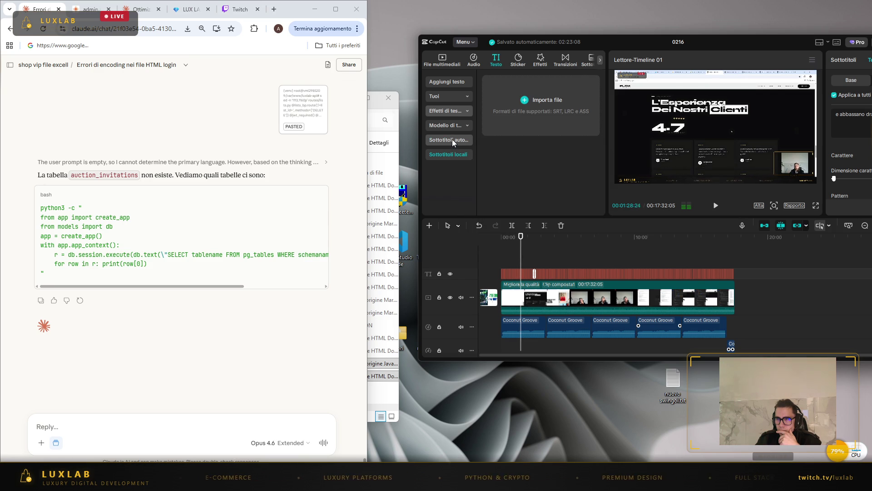
{"action": "left_click", "coordinate": [445, 139]}
- Browse the trending text templates and pick CINEMATIC
{"action": "left_click", "coordinate": [449, 125]}
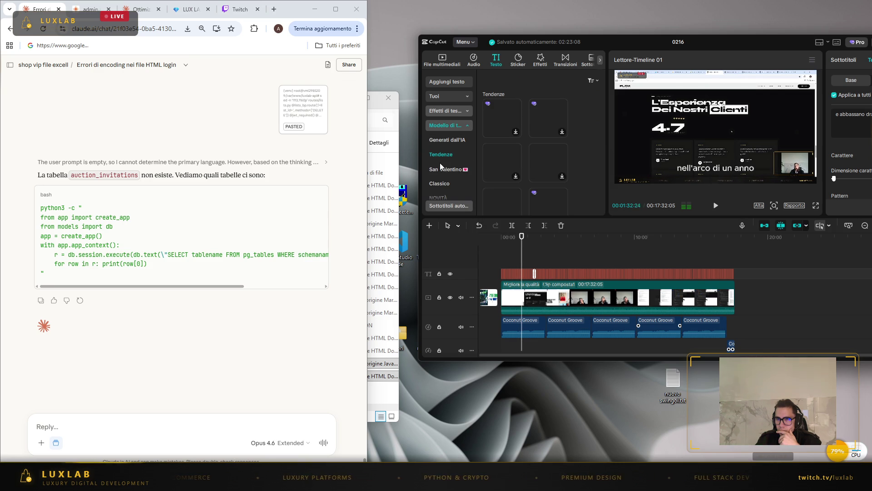
{"action": "scroll", "coordinate": [447, 163], "scroll_direction": "down", "scroll_amount": 2}
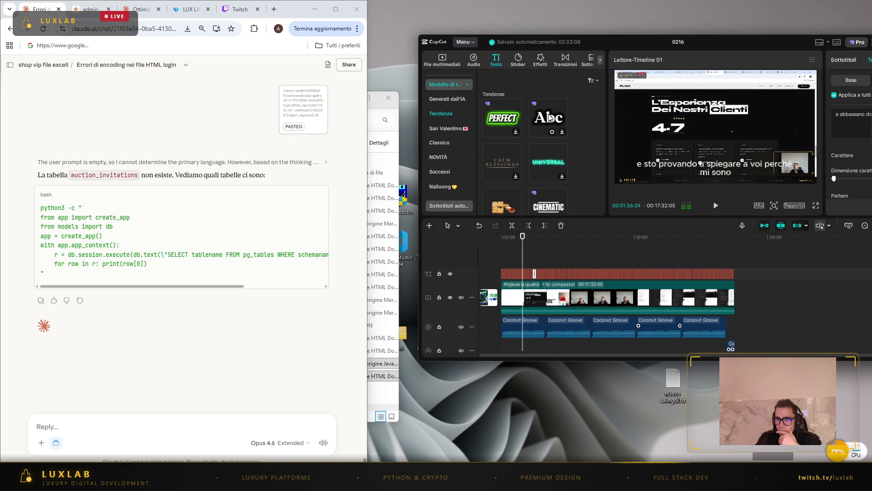
{"action": "left_click", "coordinate": [555, 202]}
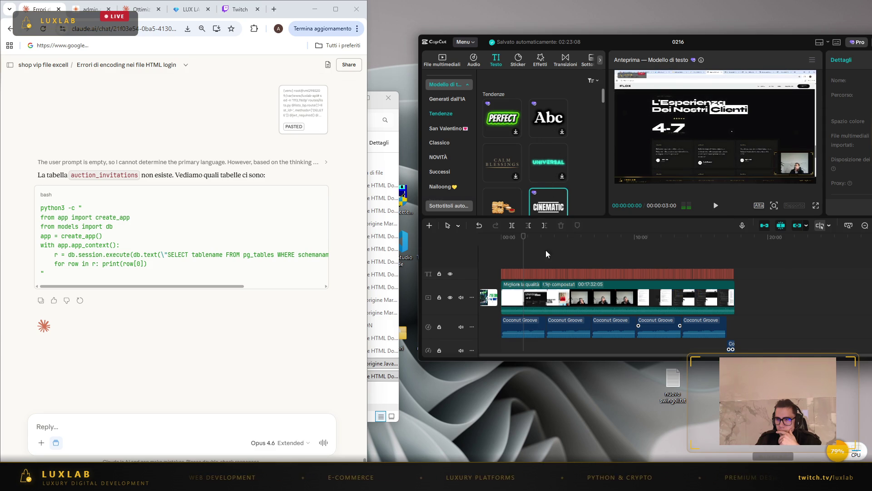
- Play the CINEMATIC template preview and scroll through the template categories
{"action": "left_click", "coordinate": [716, 206]}
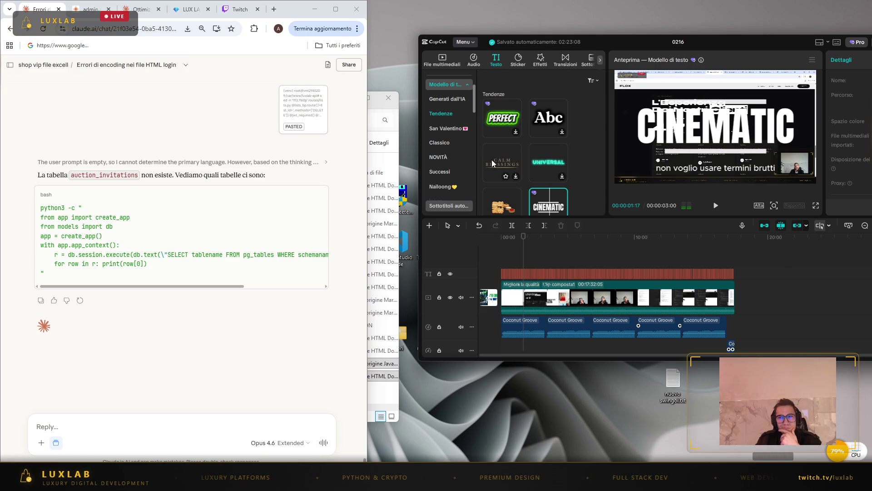
{"action": "scroll", "coordinate": [529, 179], "scroll_direction": "down", "scroll_amount": 3}
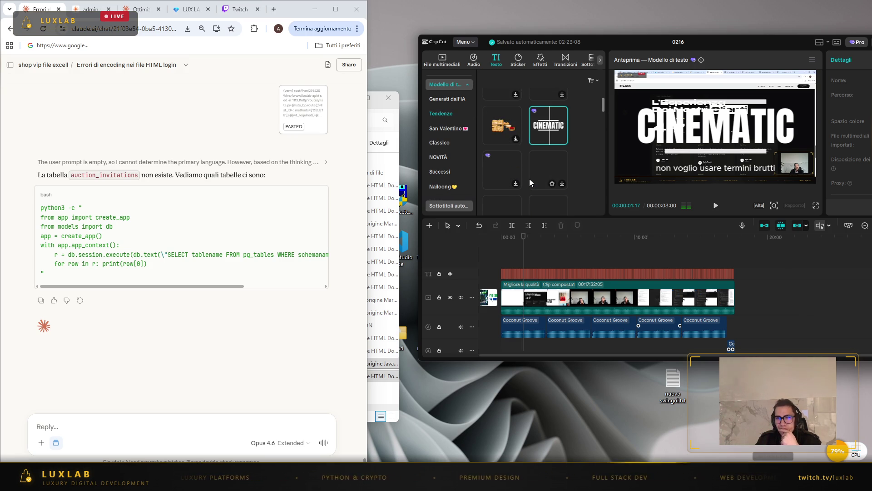
{"action": "scroll", "coordinate": [541, 172], "scroll_direction": "up", "scroll_amount": 3}
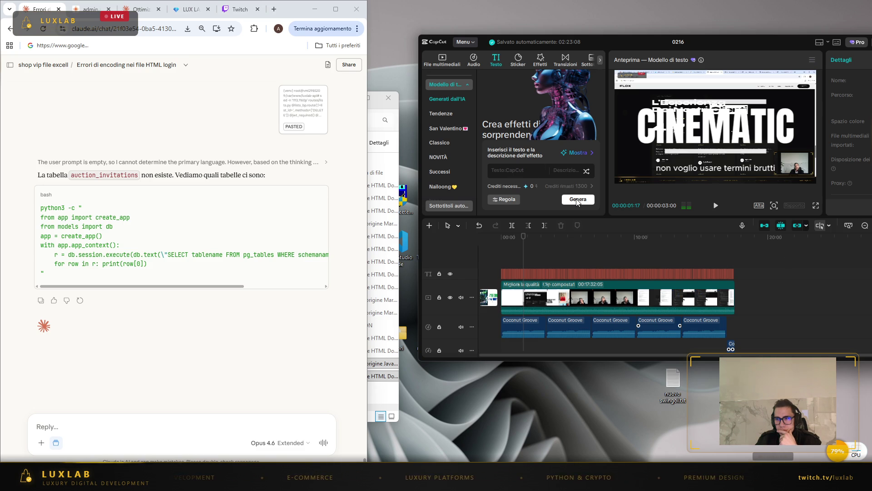
{"action": "scroll", "coordinate": [459, 171], "scroll_direction": "down", "scroll_amount": 5}
{"action": "scroll", "coordinate": [457, 189], "scroll_direction": "down", "scroll_amount": 5}
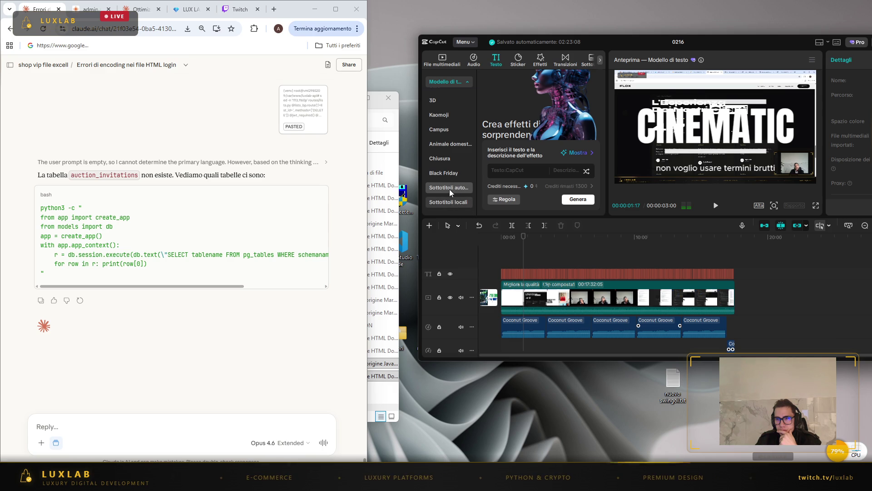
- Check the auto subtitle spoken language stays Italiano and browse the Sottotitoli section's options
{"action": "left_click", "coordinate": [450, 189]}
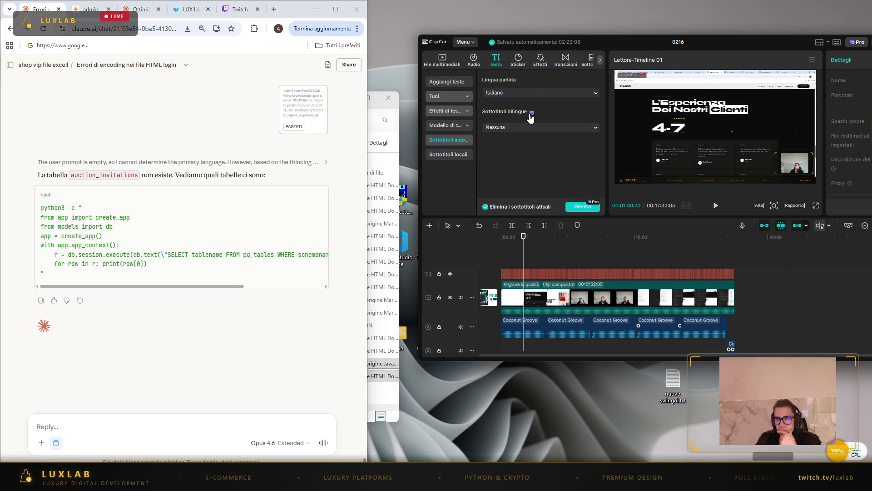
{"action": "left_click", "coordinate": [587, 96]}
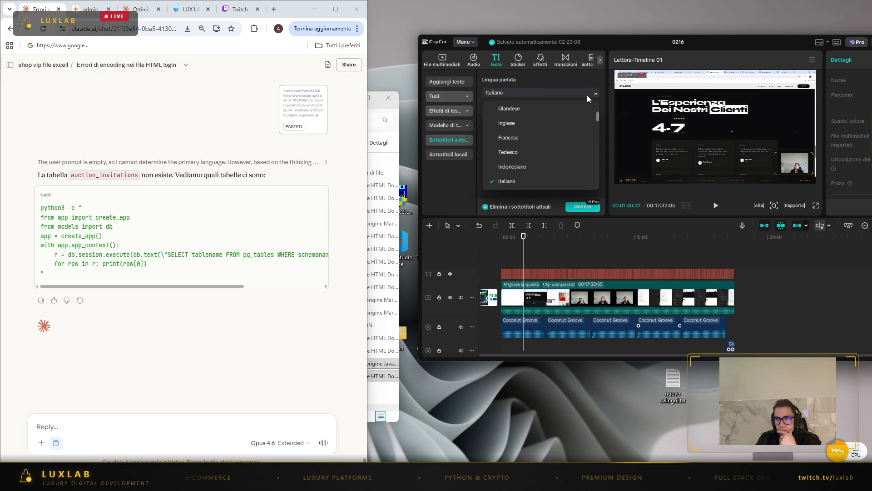
{"action": "left_click", "coordinate": [587, 94]}
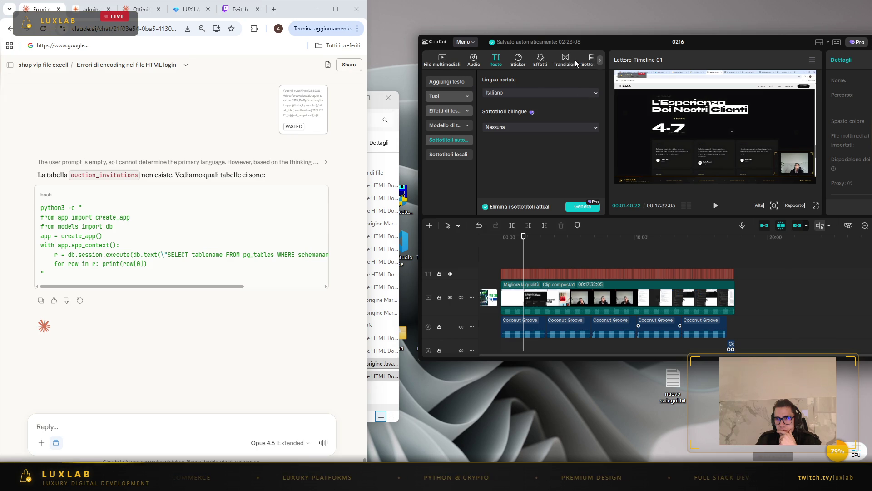
{"action": "left_click", "coordinate": [601, 60]}
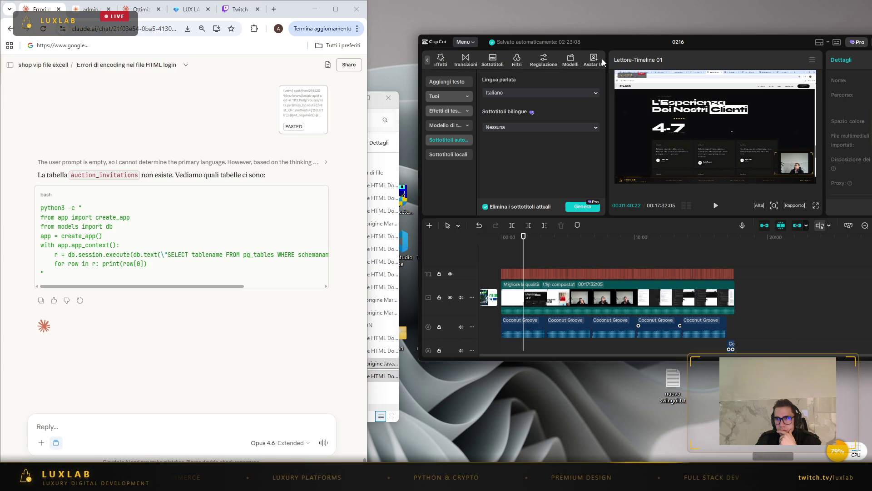
{"action": "left_click", "coordinate": [495, 61]}
{"action": "left_click", "coordinate": [447, 97]}
{"action": "left_click", "coordinate": [461, 92]}
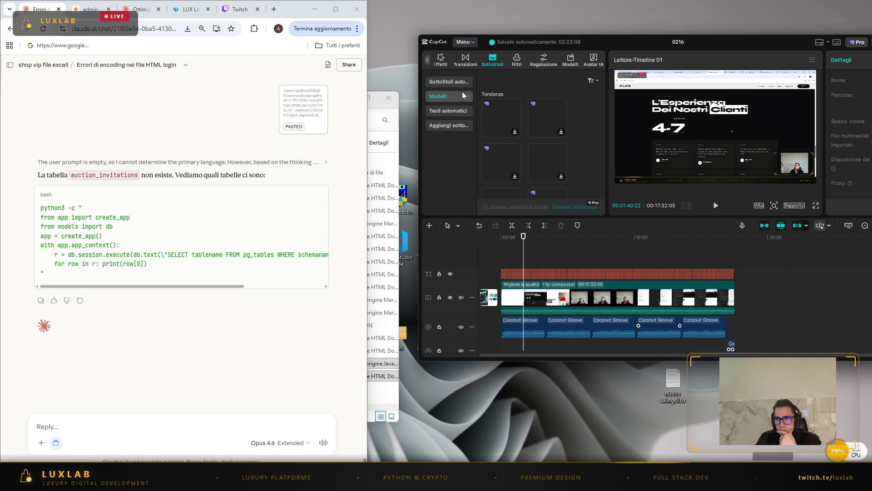
{"action": "left_click", "coordinate": [460, 110]}
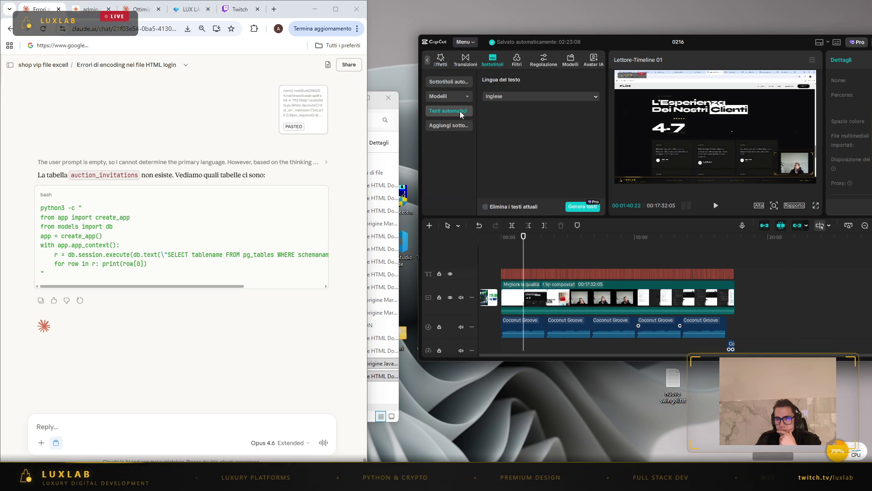
{"action": "left_click", "coordinate": [449, 127]}
- Select a subtitle clip and maximise the CapCut window to full screen
{"action": "left_click", "coordinate": [530, 272]}
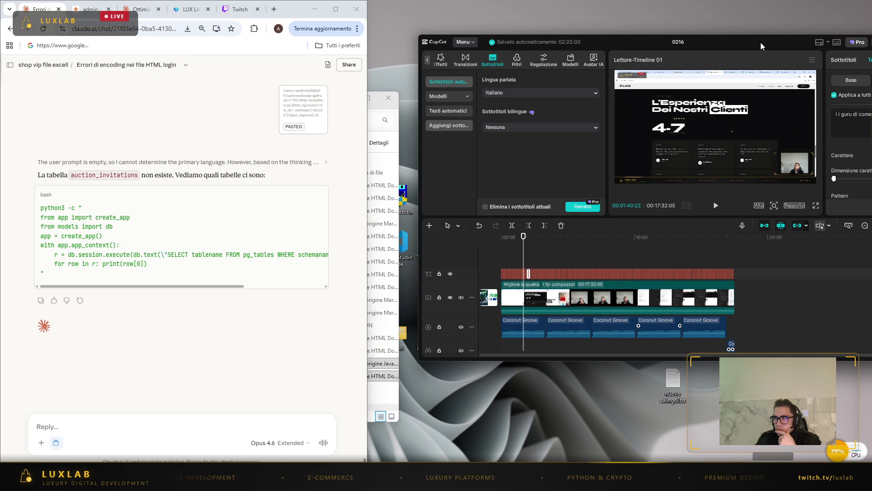
{"action": "left_click_drag", "start_coordinate": [761, 45], "coordinate": [758, 64]}
{"action": "double_click", "coordinate": [758, 64]}
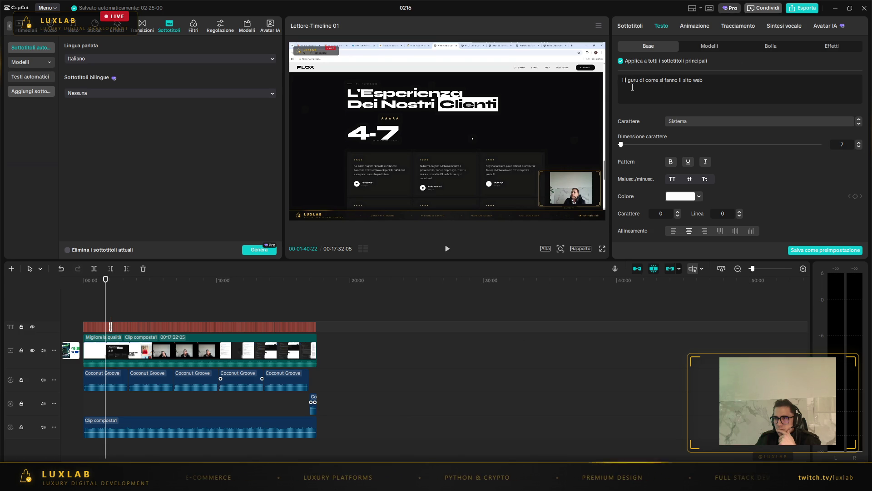
- Switch the subtitle font to Хаки, play from the start, and reselect a subtitle
{"action": "left_click", "coordinate": [713, 120]}
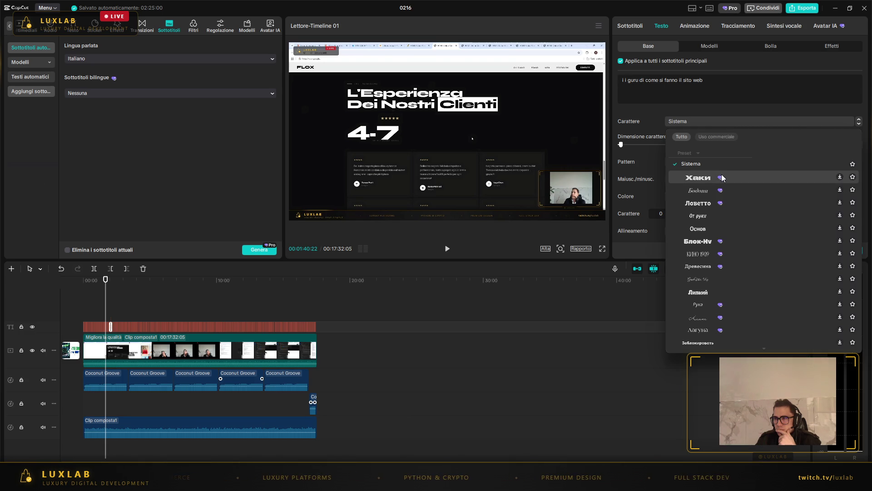
{"action": "left_click", "coordinate": [698, 179]}
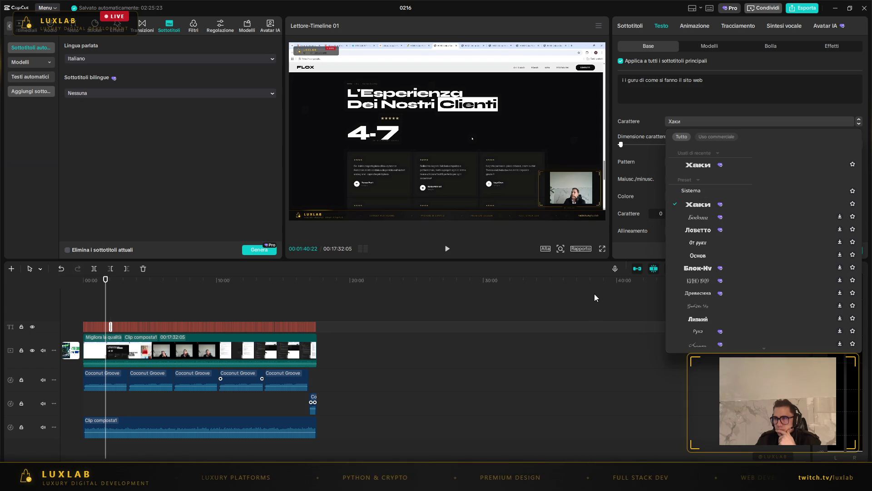
{"action": "left_click", "coordinate": [590, 305]}
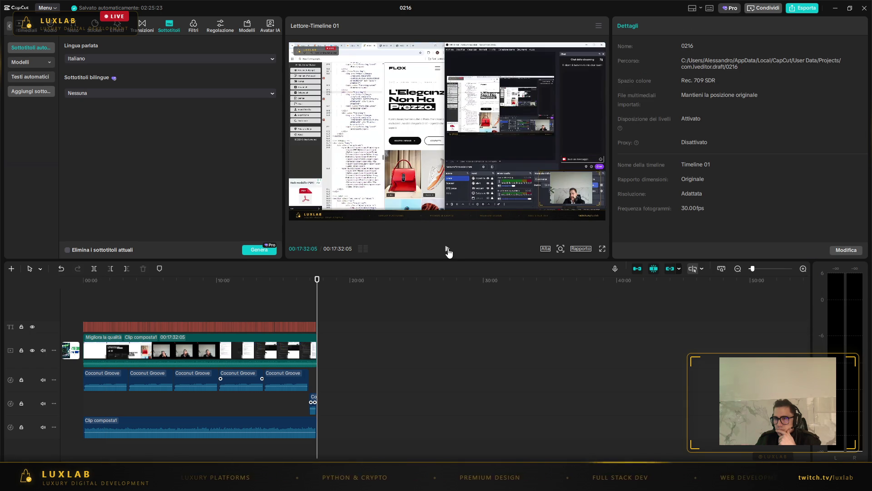
{"action": "left_click", "coordinate": [447, 249]}
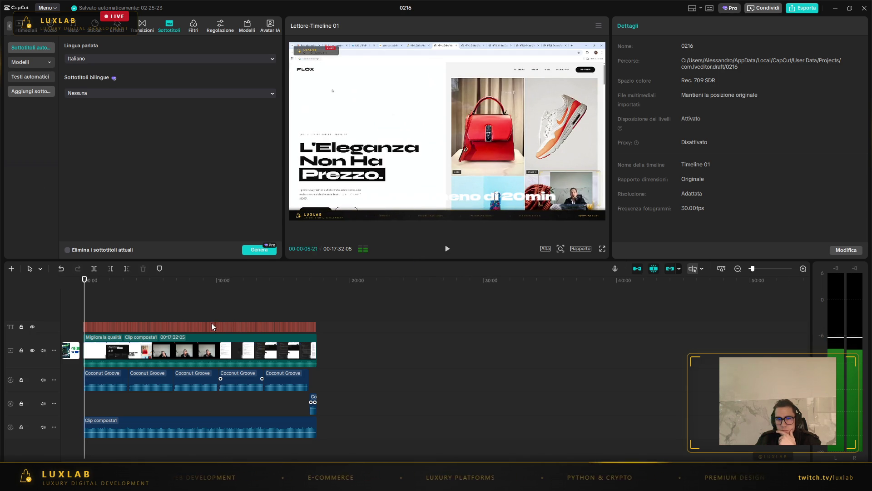
{"action": "left_click", "coordinate": [116, 325]}
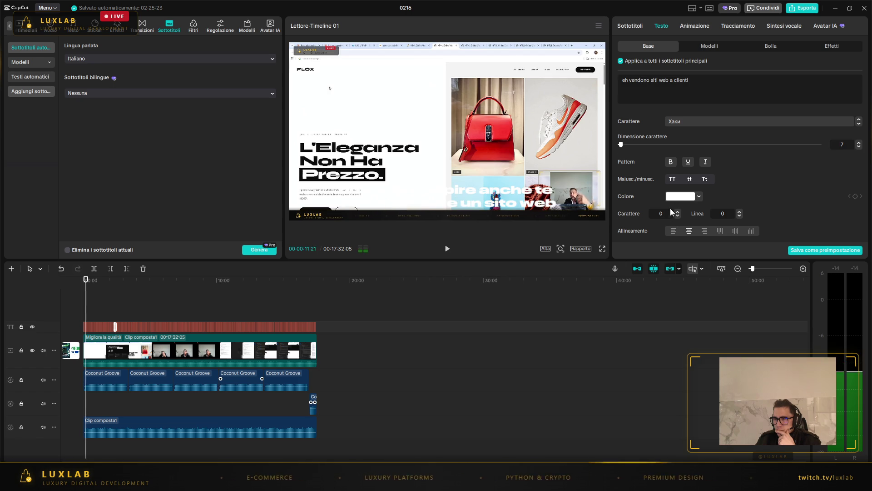
- Scroll the Testo > Base panel and clear the subtitle font size value of 7
{"action": "scroll", "coordinate": [691, 204], "scroll_direction": "down", "scroll_amount": 3}
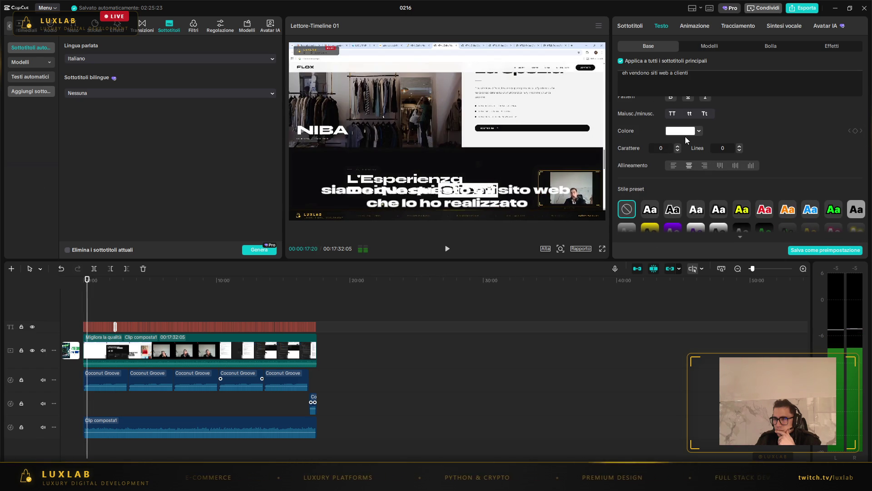
{"action": "scroll", "coordinate": [698, 133], "scroll_direction": "up", "scroll_amount": 1}
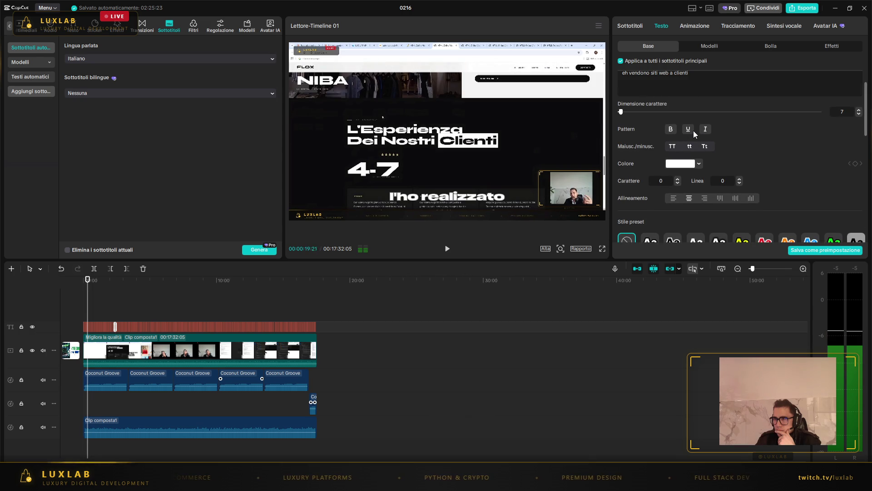
{"action": "scroll", "coordinate": [662, 135], "scroll_direction": "up", "scroll_amount": 1}
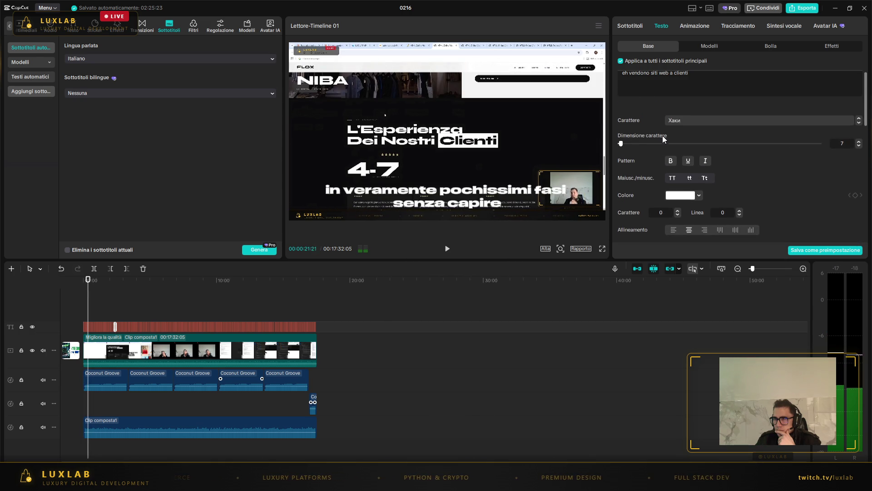
{"action": "scroll", "coordinate": [683, 151], "scroll_direction": "down", "scroll_amount": 1}
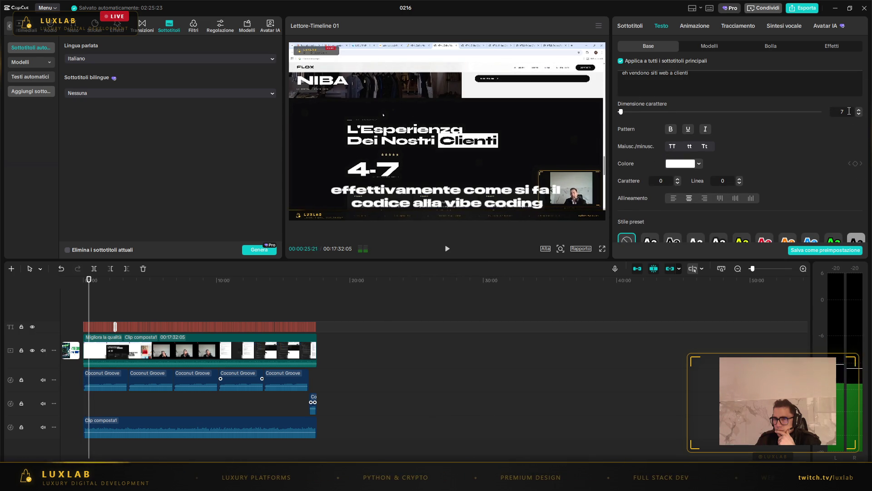
{"action": "key", "text": "BackSpace"}
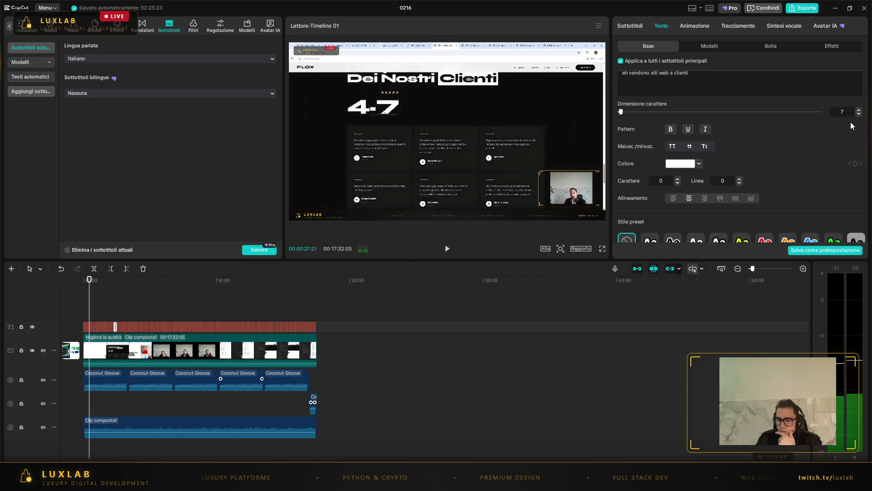
- Enter the new subtitle font size, apply the second outlined 'Aa' preset, and return to the start
{"action": "type", "text": "342"}
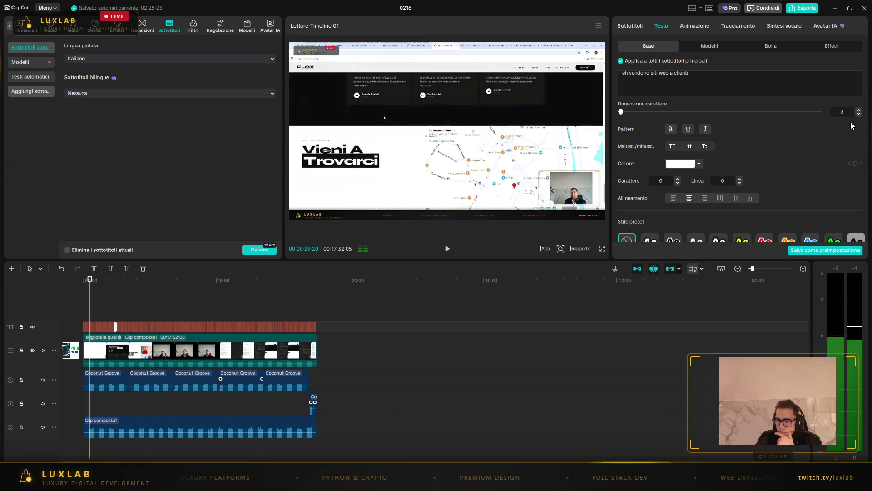
{"action": "key", "text": "BackSpace"}
{"action": "key", "text": "BackSpace"}
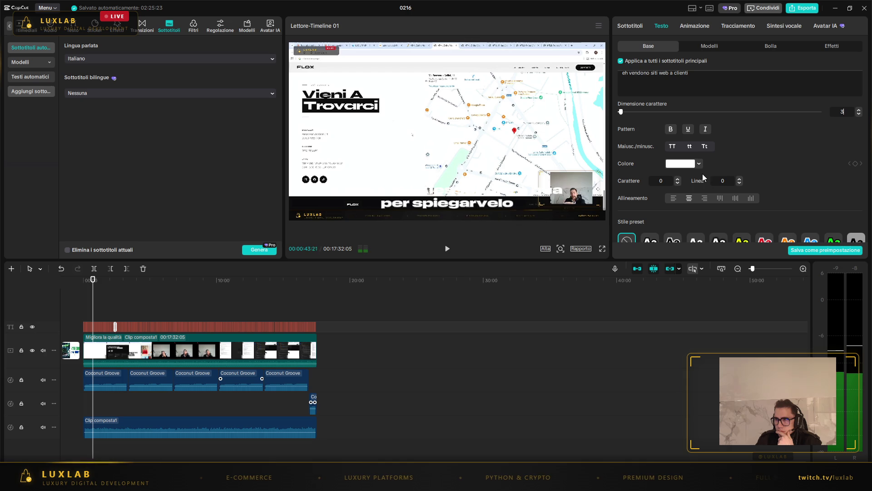
{"action": "scroll", "coordinate": [685, 163], "scroll_direction": "down", "scroll_amount": 3}
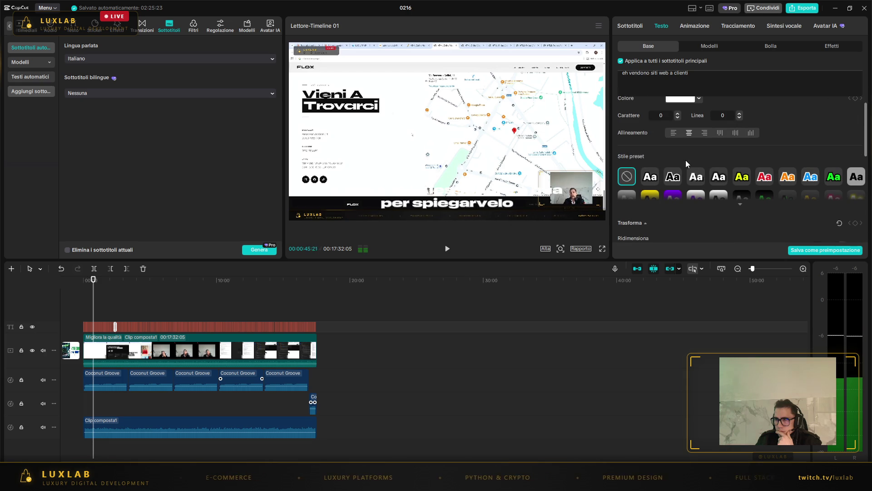
{"action": "left_click", "coordinate": [644, 183]}
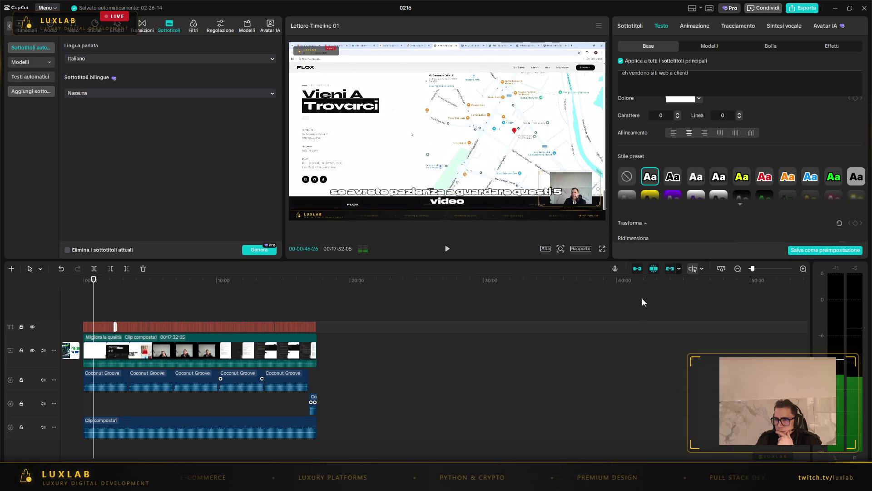
{"action": "left_click", "coordinate": [559, 305]}
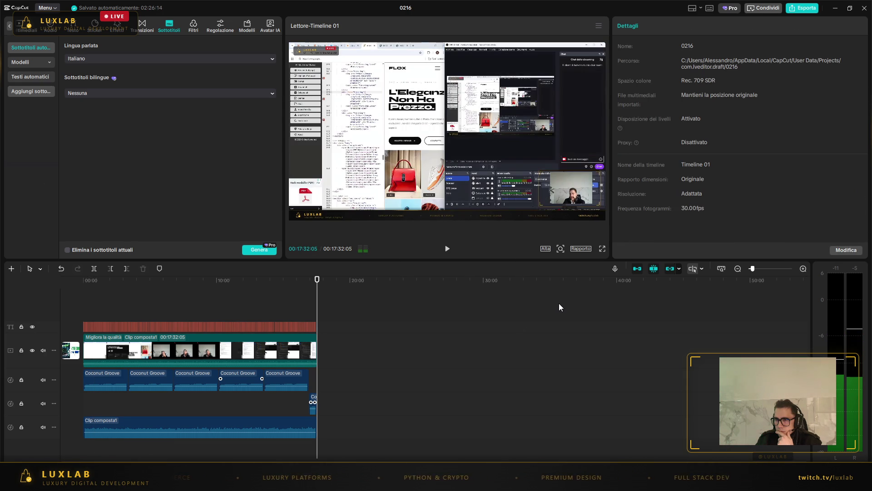
{"action": "left_click", "coordinate": [214, 326]}
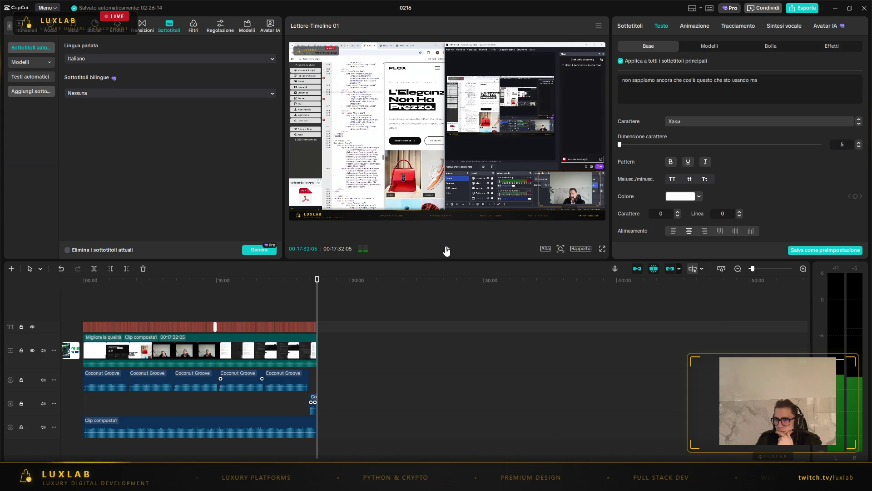
{"action": "key", "text": "space"}
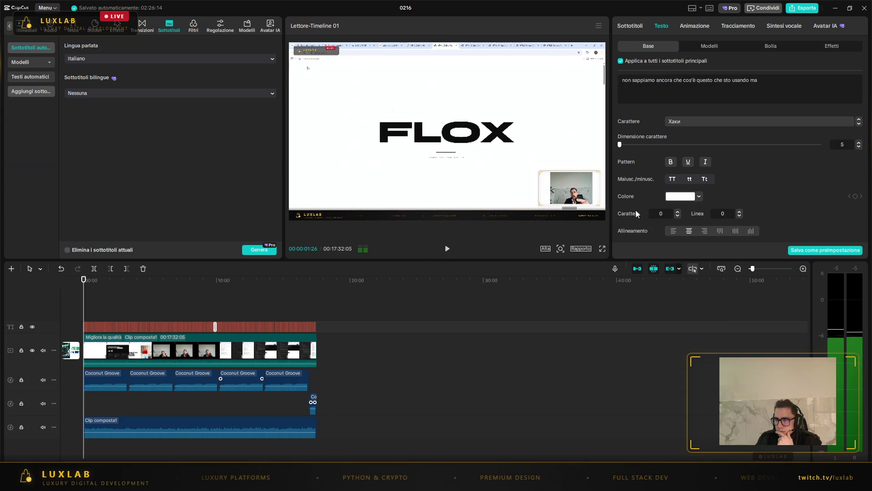
{"action": "scroll", "coordinate": [739, 197], "scroll_direction": "down", "scroll_amount": 1}
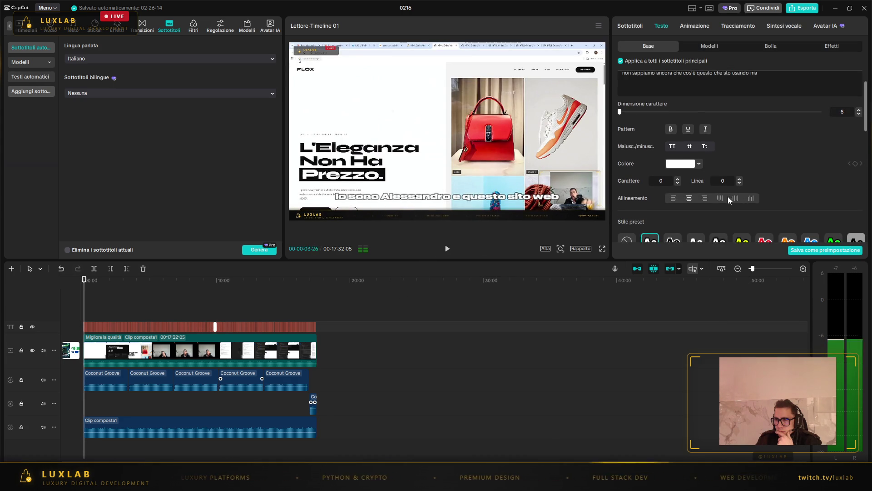
- Turn on italic in the Pattern row and briefly play the preview to check it
{"action": "scroll", "coordinate": [727, 195], "scroll_direction": "down", "scroll_amount": 2}
{"action": "scroll", "coordinate": [718, 177], "scroll_direction": "up", "scroll_amount": 3}
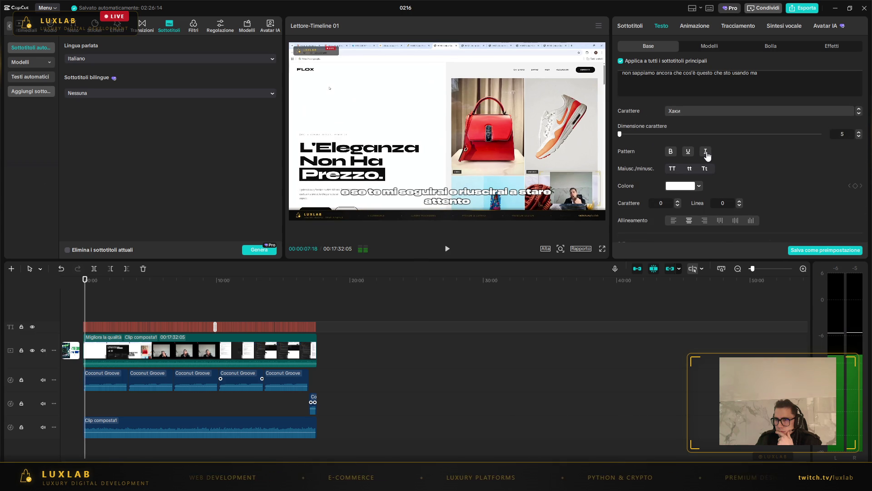
{"action": "left_click", "coordinate": [706, 154]}
{"action": "left_click", "coordinate": [443, 253]}
{"action": "left_click", "coordinate": [446, 249]}
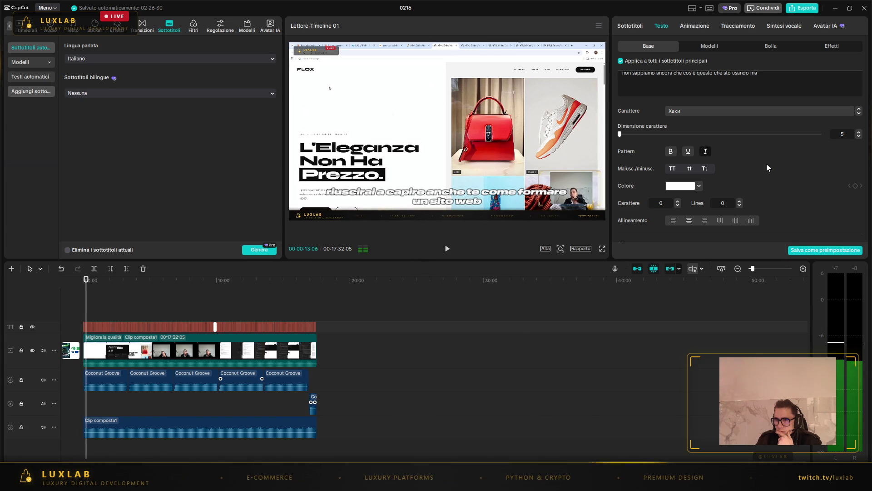
{"action": "scroll", "coordinate": [765, 166], "scroll_direction": "down", "scroll_amount": 3}
- Scale the subtitles down to 60%, checking their size in the preview
{"action": "scroll", "coordinate": [751, 167], "scroll_direction": "down", "scroll_amount": 3}
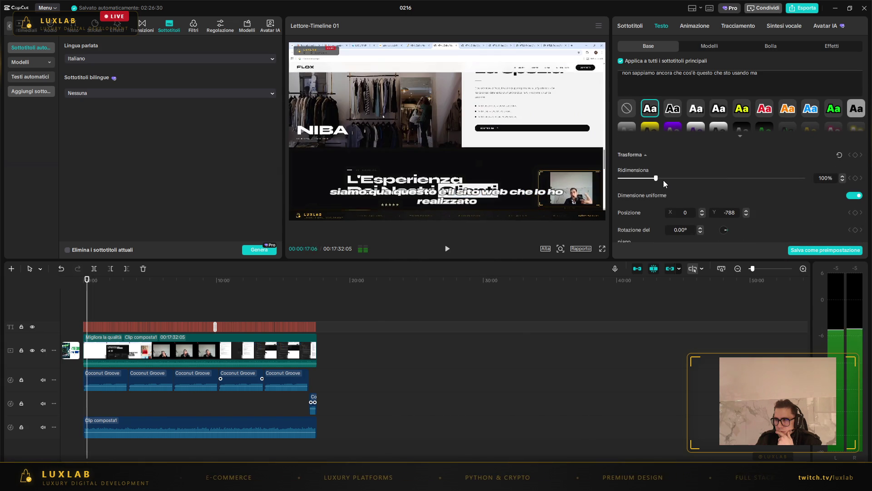
{"action": "left_click_drag", "start_coordinate": [655, 179], "coordinate": [649, 179]}
{"action": "scroll", "coordinate": [723, 181], "scroll_direction": "down", "scroll_amount": 2}
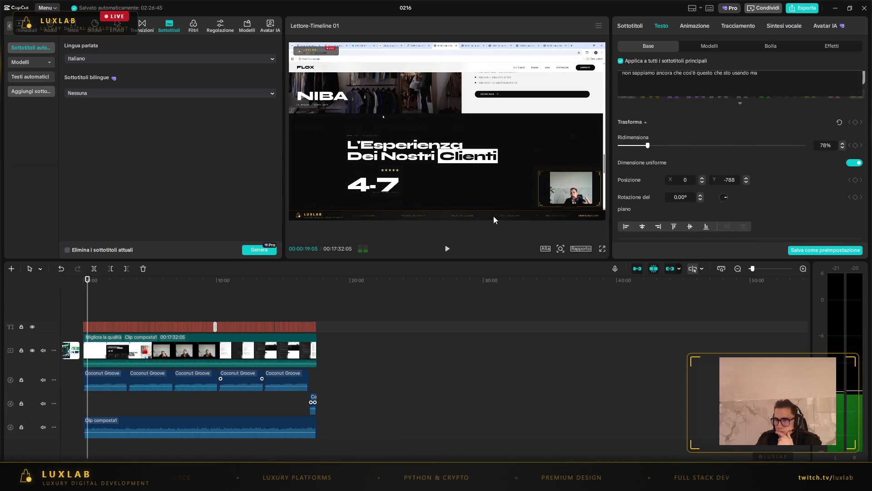
{"action": "left_click", "coordinate": [448, 248]}
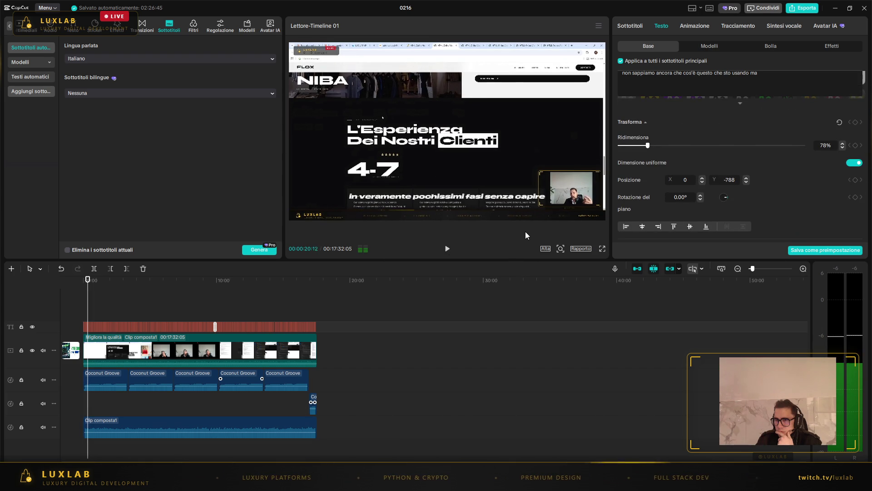
{"action": "left_click_drag", "start_coordinate": [647, 146], "coordinate": [638, 145]}
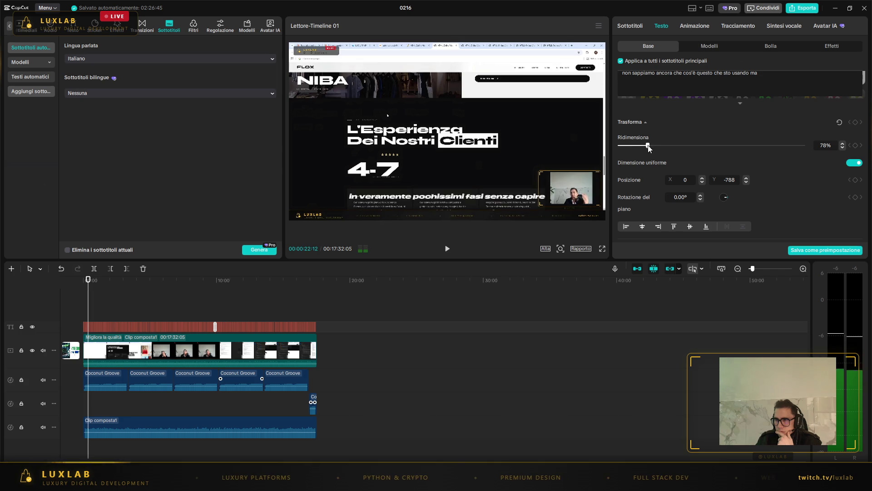
{"action": "left_click_drag", "start_coordinate": [638, 146], "coordinate": [642, 146]}
{"action": "left_click", "coordinate": [448, 250]}
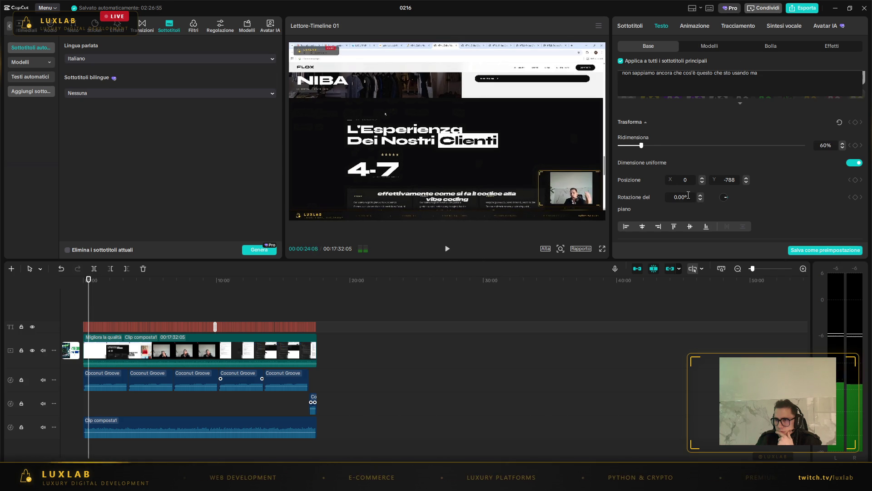
- Re-centre the subtitles horizontally and lower their opacity to 96%
{"action": "left_click", "coordinate": [626, 227]}
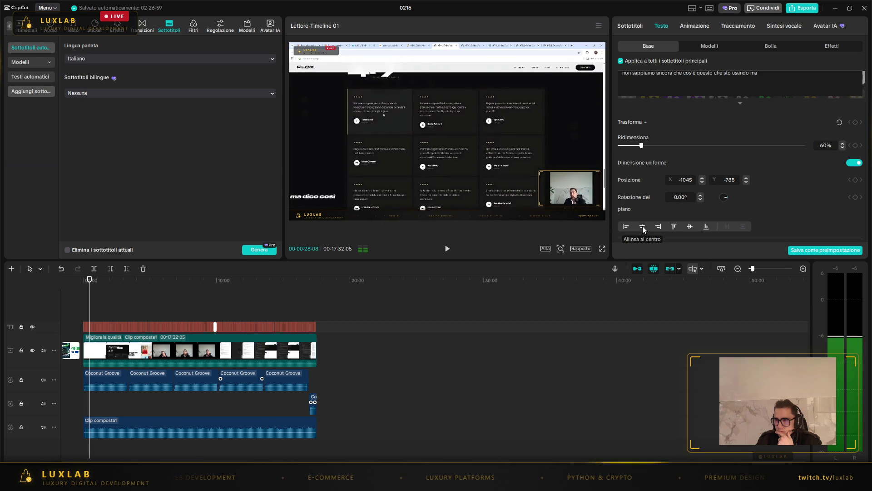
{"action": "left_click", "coordinate": [642, 225]}
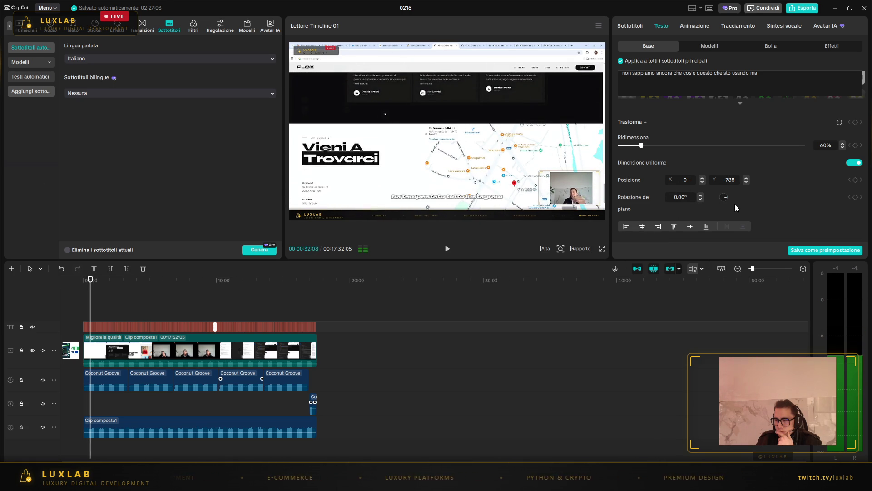
{"action": "scroll", "coordinate": [735, 203], "scroll_direction": "down", "scroll_amount": 3}
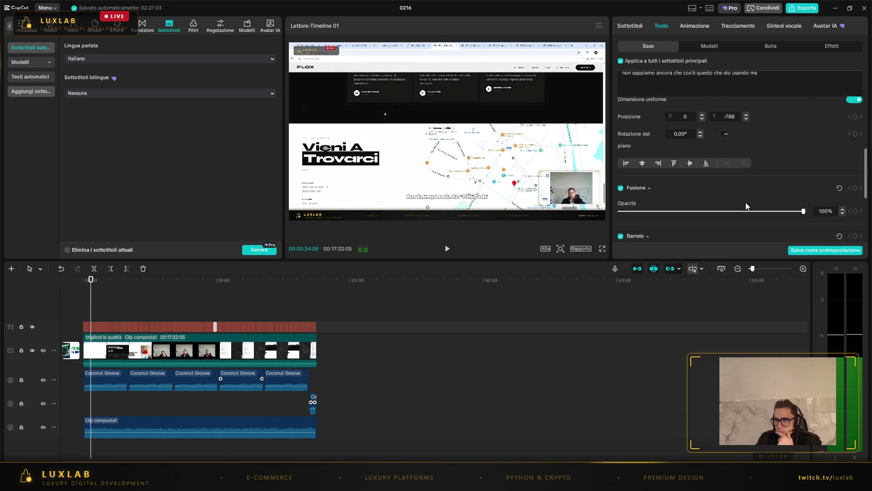
{"action": "left_click_drag", "start_coordinate": [803, 209], "coordinate": [795, 210]}
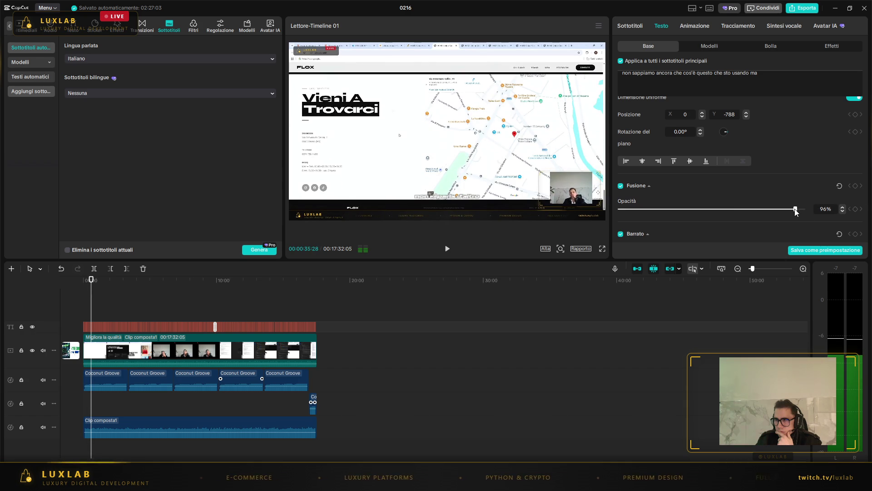
{"action": "left_click", "coordinate": [451, 249]}
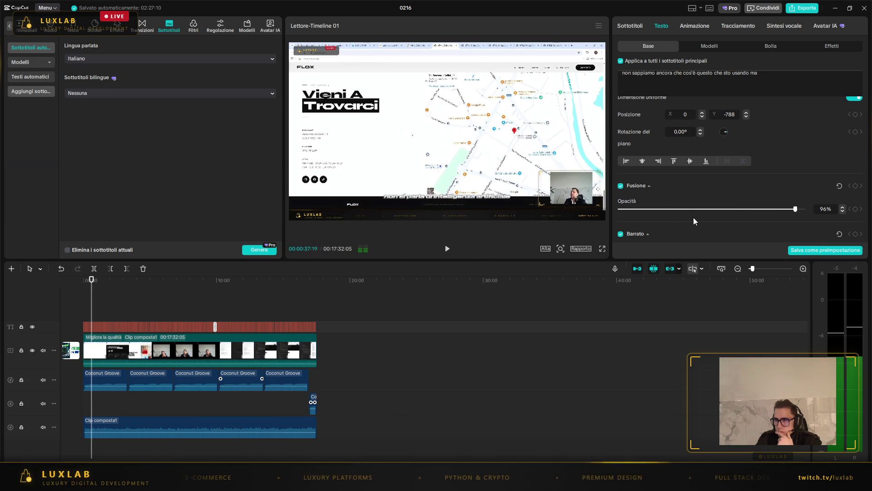
{"action": "scroll", "coordinate": [693, 218], "scroll_direction": "down", "scroll_amount": 4}
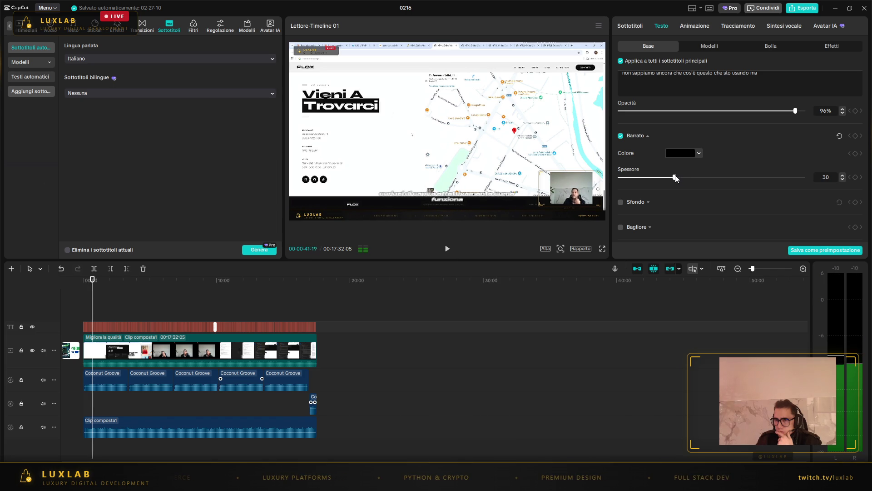
- Save the black-stroke subtitle style as a text preset and dismiss the brand kit warning
{"action": "left_click", "coordinate": [803, 250]}
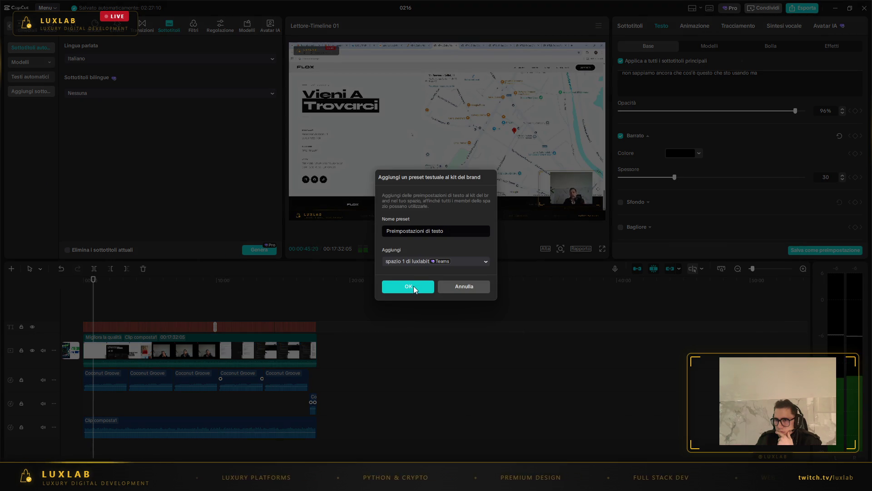
{"action": "left_click", "coordinate": [415, 289]}
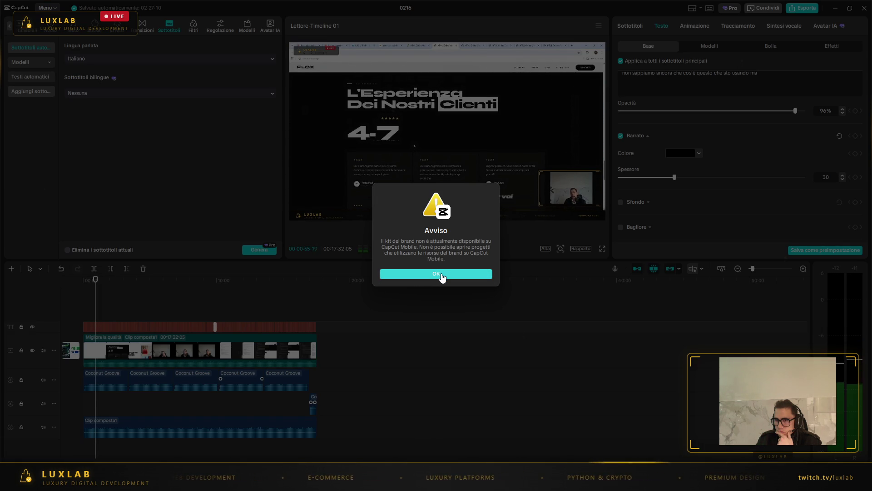
{"action": "left_click", "coordinate": [441, 275]}
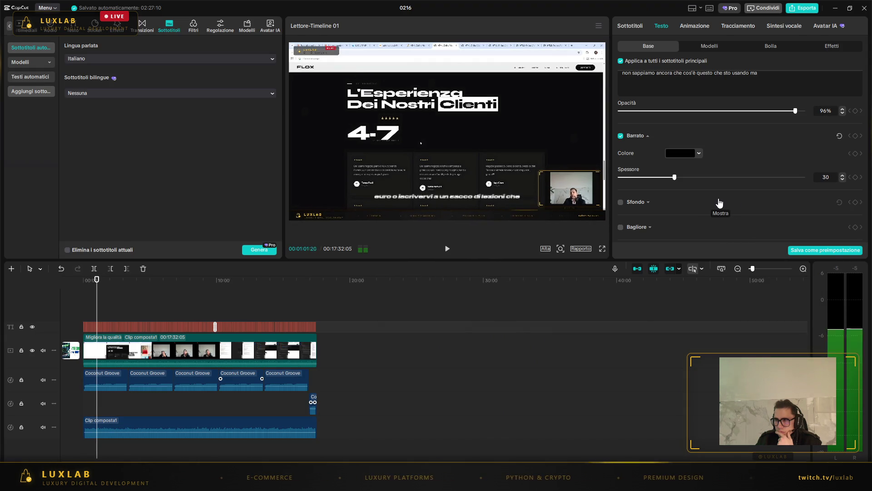
- Check the preview fullscreen, then raise the subtitle opacity to 100%
{"action": "scroll", "coordinate": [716, 202], "scroll_direction": "down", "scroll_amount": 2}
{"action": "scroll", "coordinate": [689, 201], "scroll_direction": "down", "scroll_amount": 5}
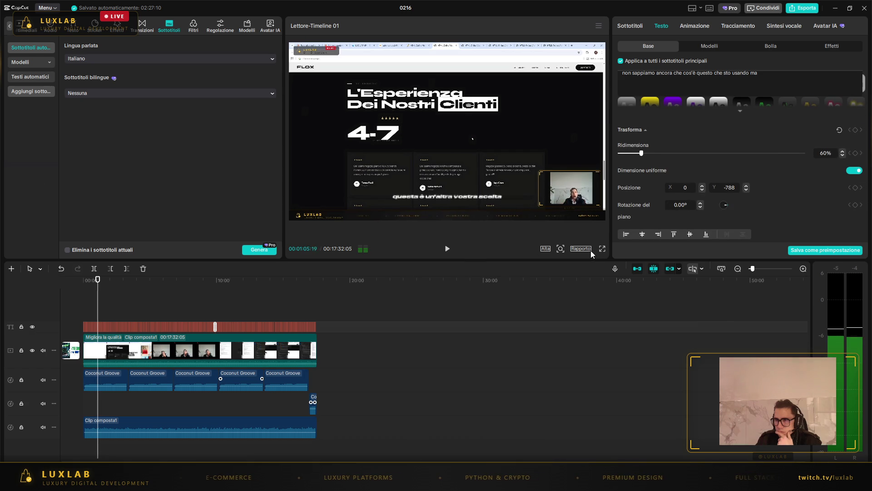
{"action": "left_click", "coordinate": [602, 249]}
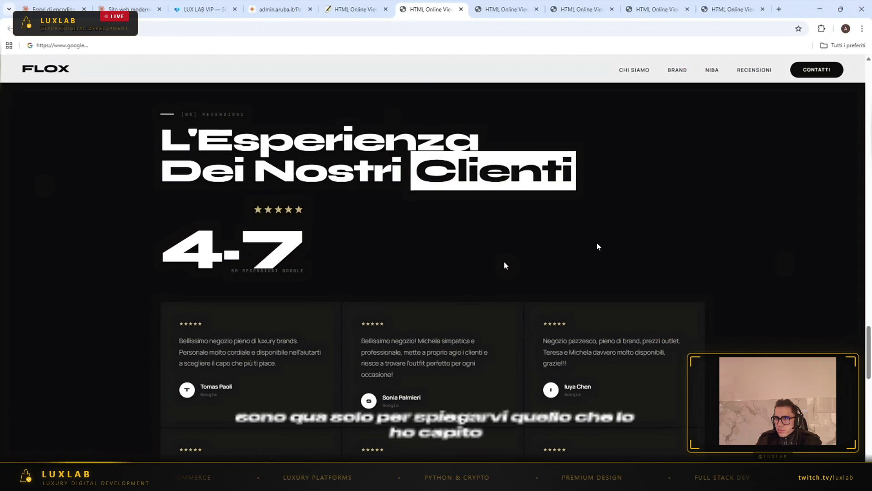
{"action": "key", "text": "Escape"}
{"action": "scroll", "coordinate": [667, 165], "scroll_direction": "down", "scroll_amount": 5}
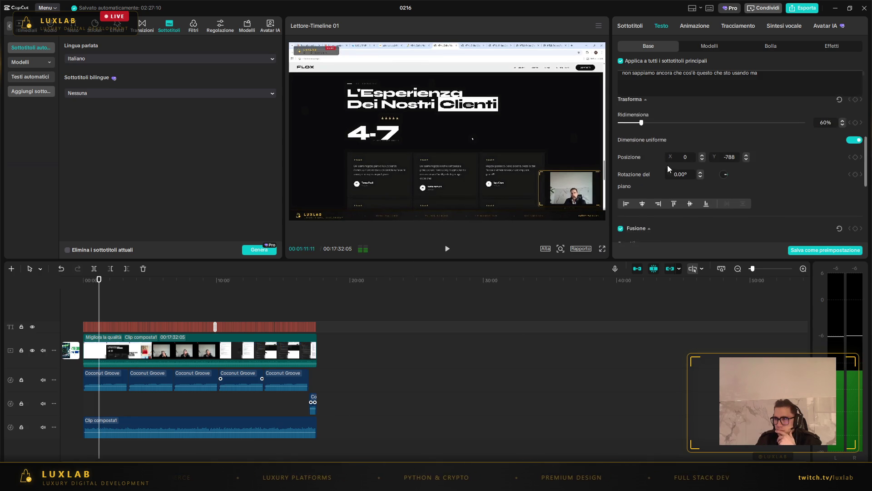
{"action": "left_click_drag", "start_coordinate": [795, 143], "coordinate": [814, 143]}
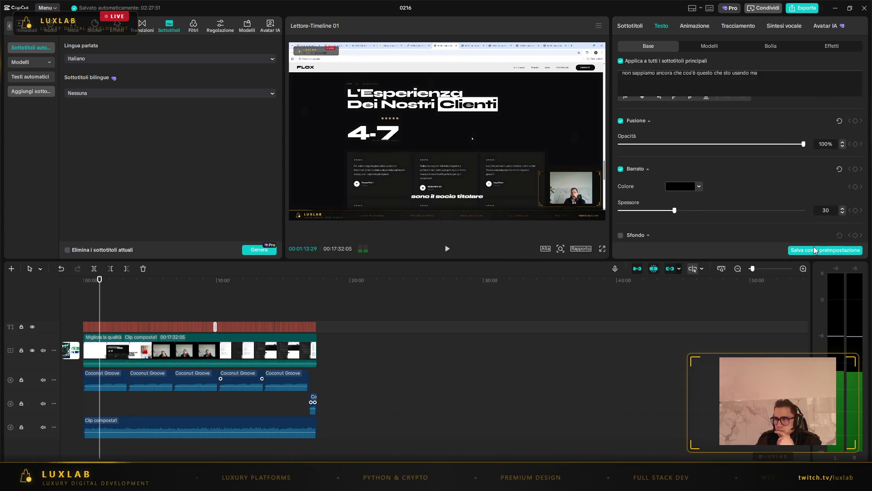
- Save the subtitle style as a preset in the 'spazio 1 di luxlabit' brand space, then restore the window
{"action": "left_click", "coordinate": [814, 250]}
{"action": "left_click", "coordinate": [479, 263]}
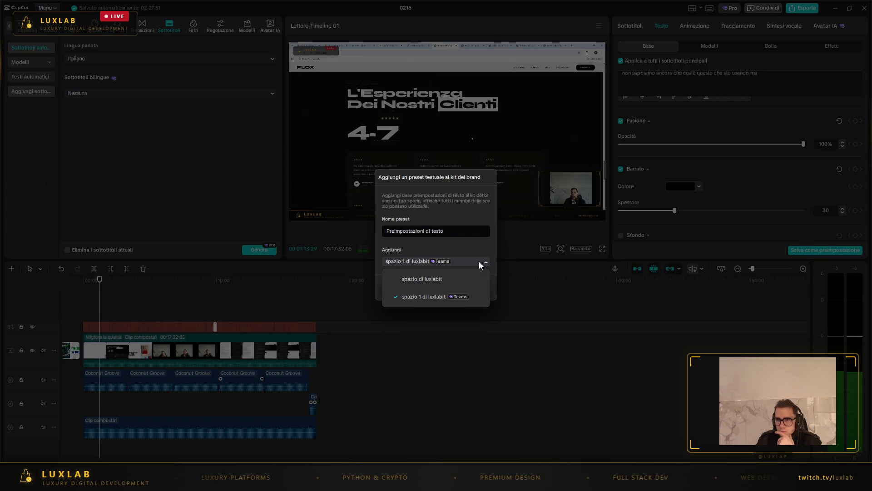
{"action": "left_click", "coordinate": [479, 261]}
{"action": "left_click", "coordinate": [478, 261]}
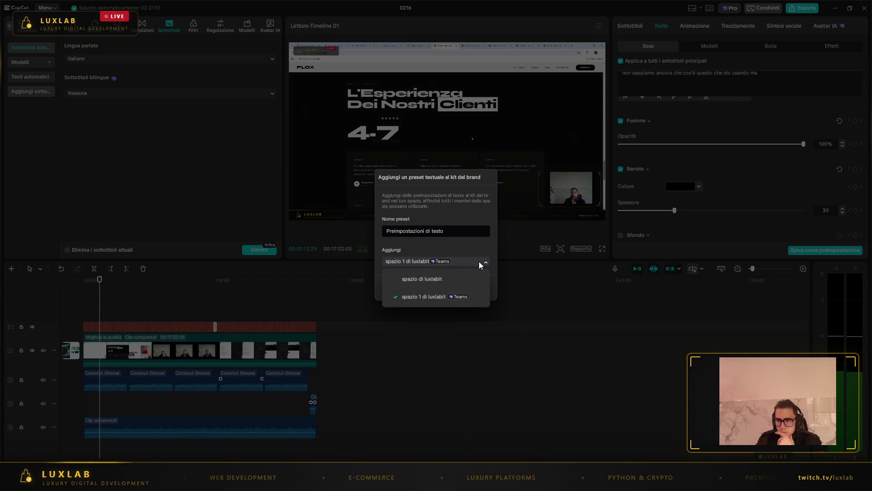
{"action": "left_click", "coordinate": [479, 261]}
{"action": "left_click", "coordinate": [398, 287]}
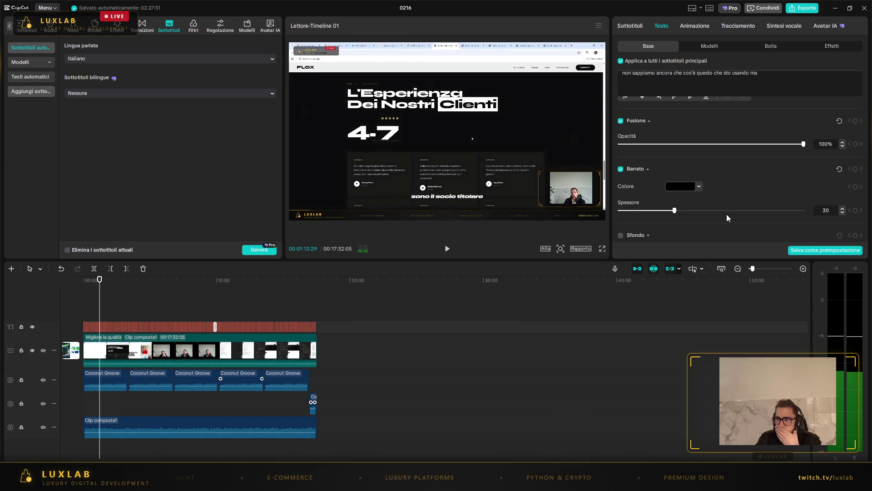
{"action": "left_click", "coordinate": [447, 249]}
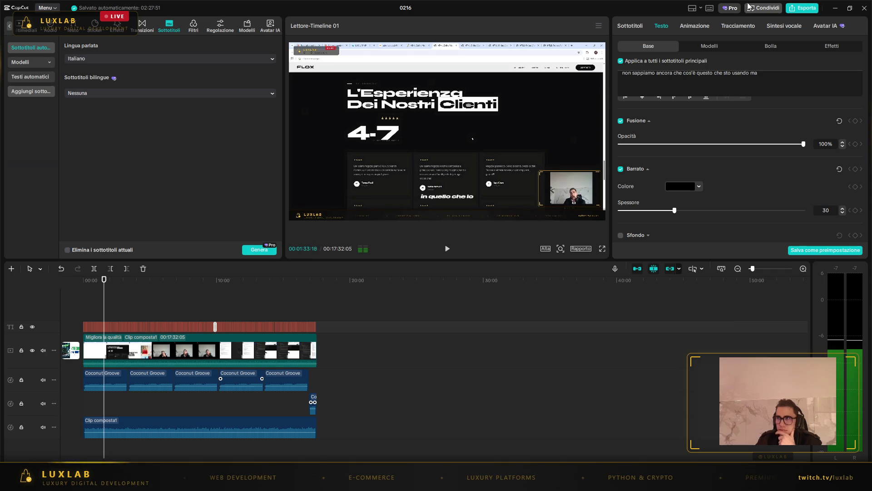
{"action": "left_click", "coordinate": [850, 8]}
- Open the export settings showing the VIBE CODING cover, 1080P, H.264, mp4 and 30fps
{"action": "mouse_move", "coordinate": [541, 90]}
{"action": "left_mouse_down"}
{"action": "mouse_move", "coordinate": [618, 92]}
{"action": "mouse_move", "coordinate": [626, 137]}
{"action": "mouse_move", "coordinate": [572, 132]}
{"action": "left_mouse_up"}
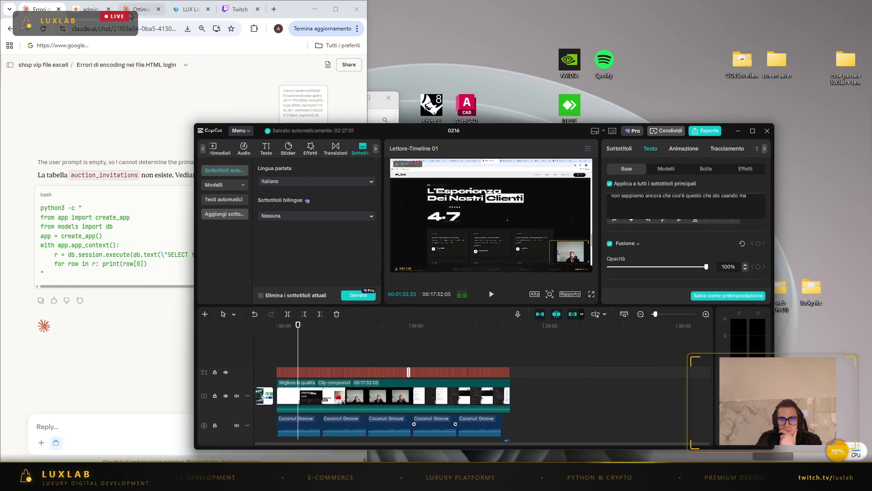
{"action": "left_click", "coordinate": [139, 17]}
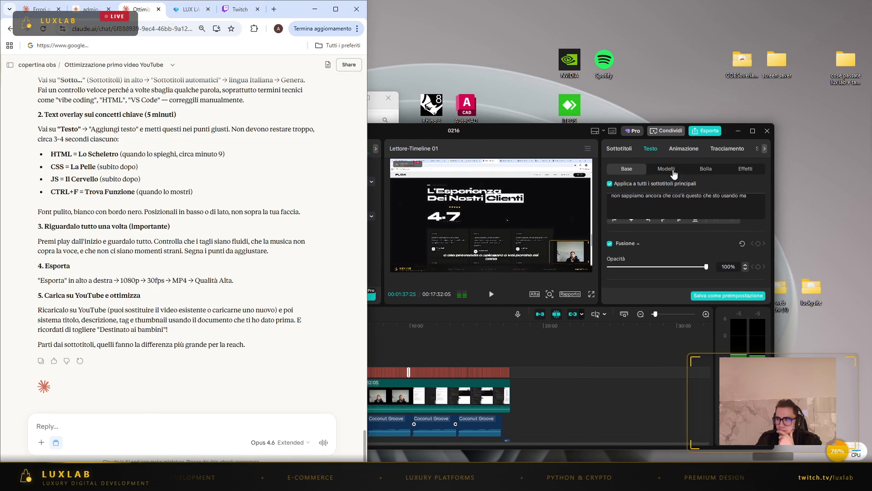
{"action": "left_click", "coordinate": [707, 133]}
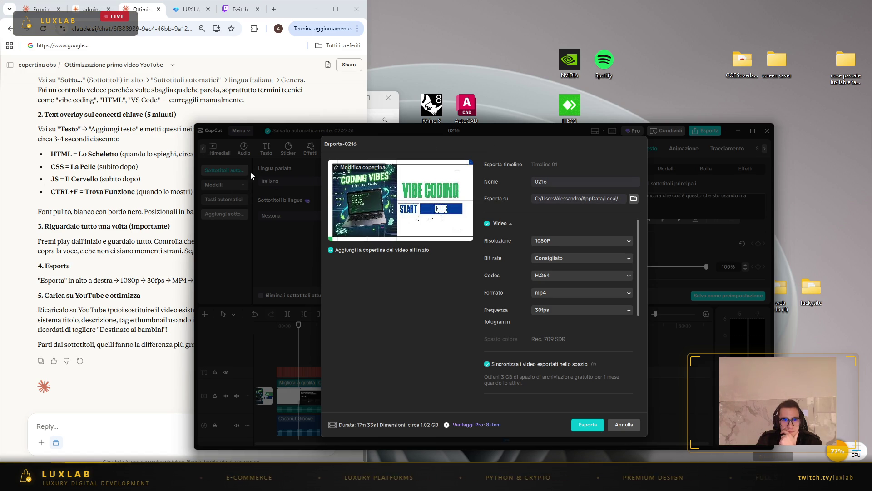
- Send Claude a screenshot of the CapCut window with its export settings
{"action": "left_click", "coordinate": [41, 442]}
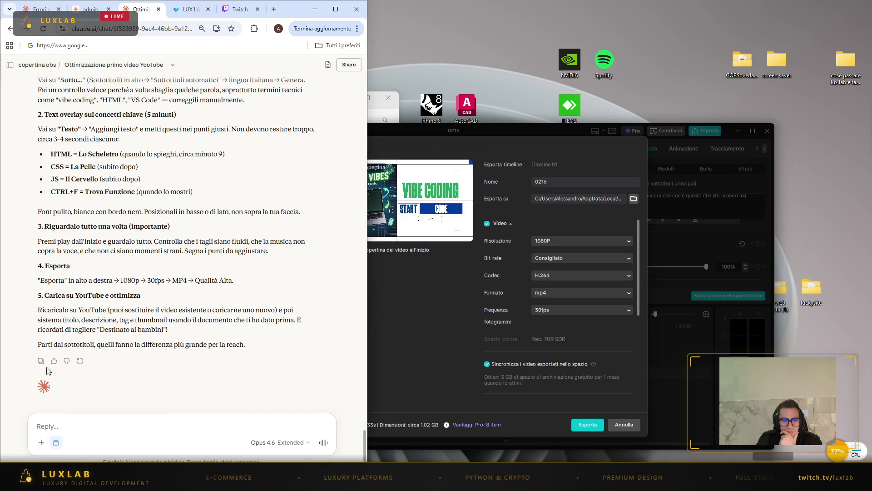
{"action": "left_click", "coordinate": [40, 442]}
{"action": "left_click", "coordinate": [68, 342]}
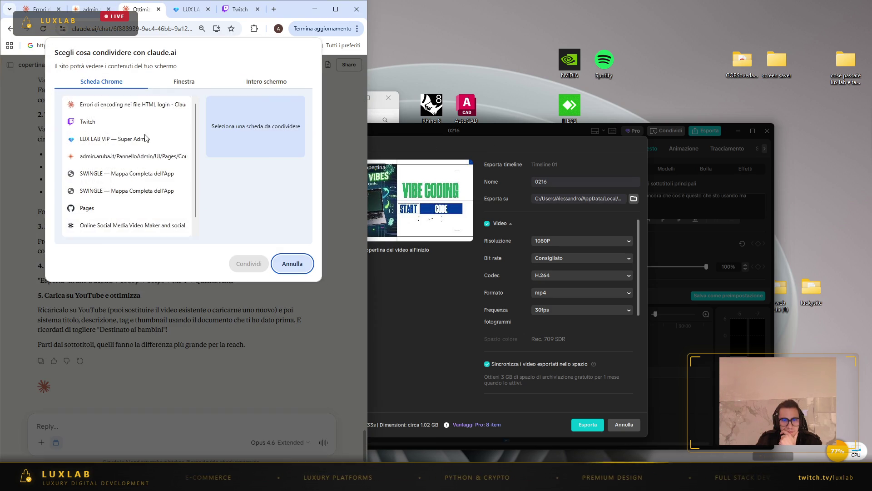
{"action": "left_click", "coordinate": [184, 82]}
{"action": "left_click", "coordinate": [274, 137]}
{"action": "left_click", "coordinate": [244, 265]}
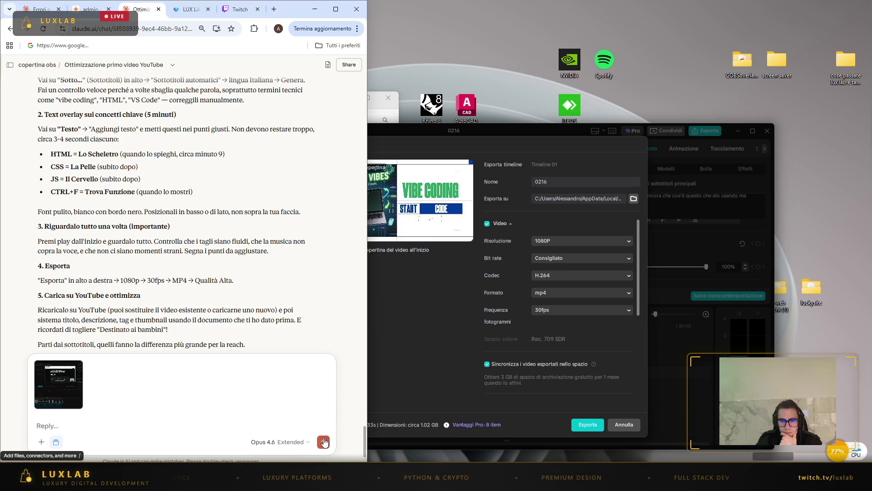
{"action": "key", "text": "Return"}
{"action": "left_click", "coordinate": [39, 9]}
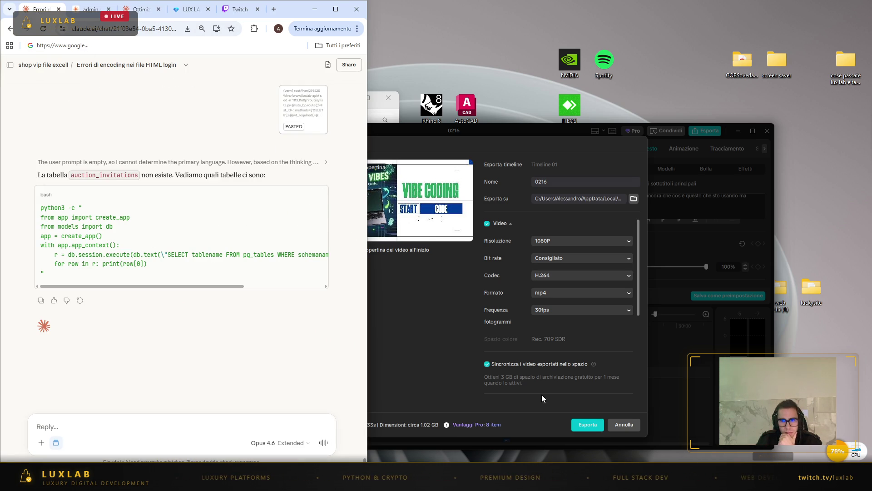
- List the database tables in PuTTY and send the output to Claude
{"action": "mouse_move", "coordinate": [609, 477]}
{"action": "left_click", "coordinate": [608, 422]}
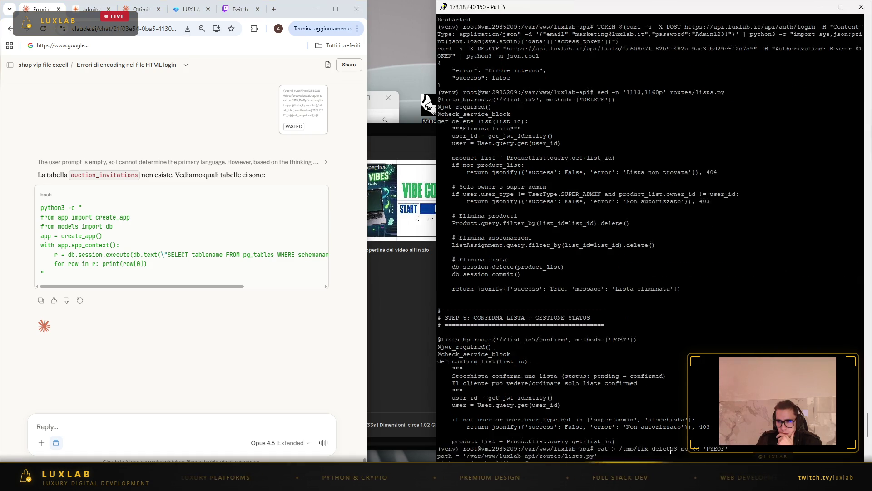
{"action": "right_click", "coordinate": [662, 458]}
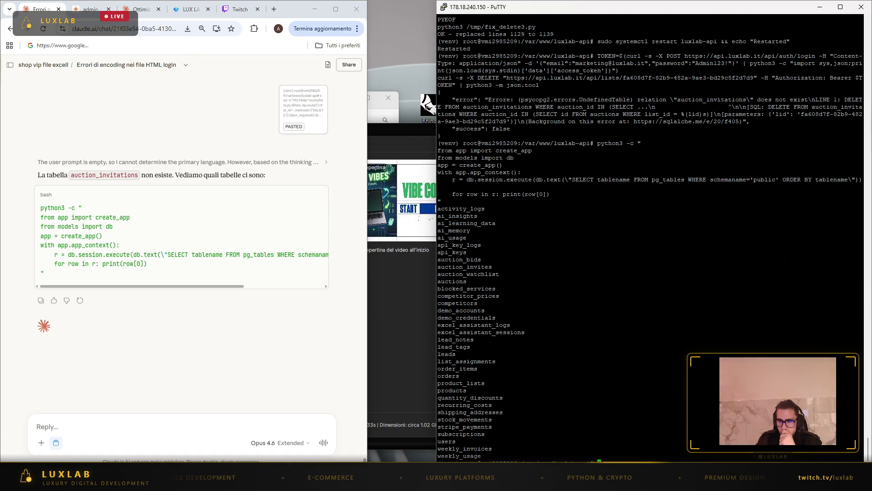
{"action": "mouse_move", "coordinate": [662, 458]}
{"action": "left_mouse_down"}
{"action": "mouse_move", "coordinate": [654, 177]}
{"action": "mouse_move", "coordinate": [641, 143]}
{"action": "mouse_move", "coordinate": [439, 143]}
{"action": "left_mouse_up"}
{"action": "left_click", "coordinate": [261, 424]}
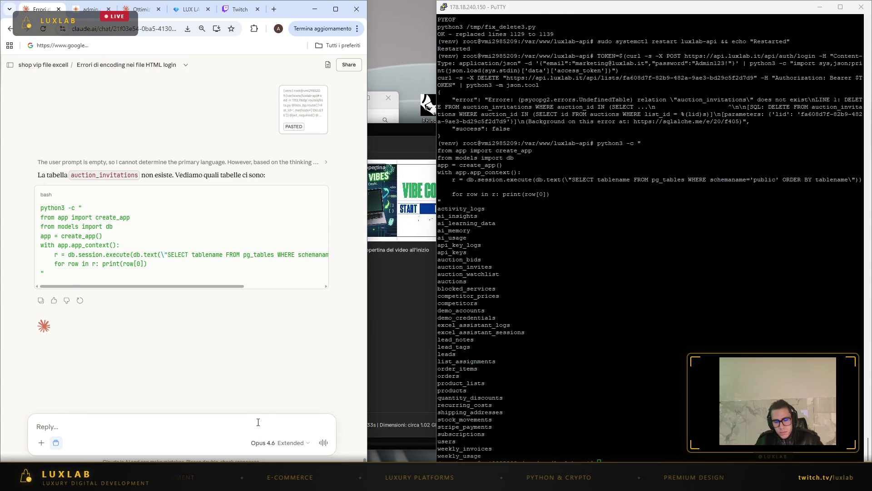
{"action": "key", "text": "ctrl+v"}
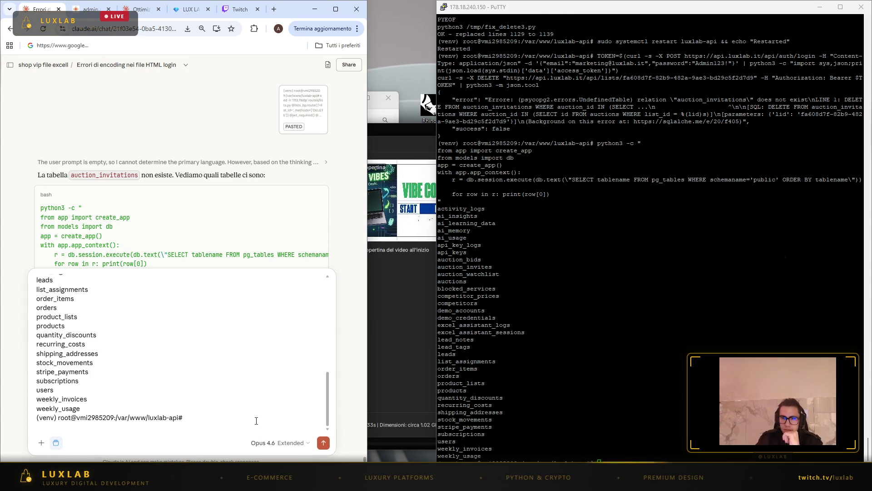
{"action": "key", "text": "Return"}
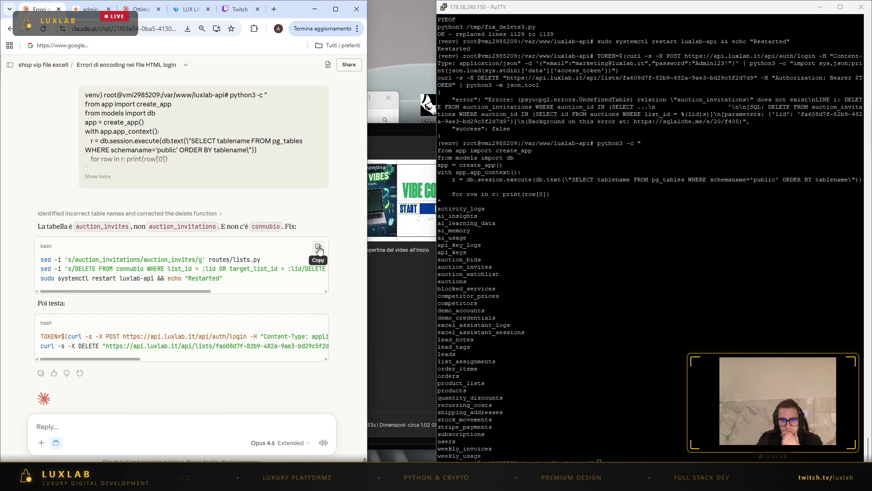
- Rename auction_invitations to auction_invites, restart luxlab-api, rerun the DELETE test and send Claude the error
{"action": "right_click", "coordinate": [612, 431]}
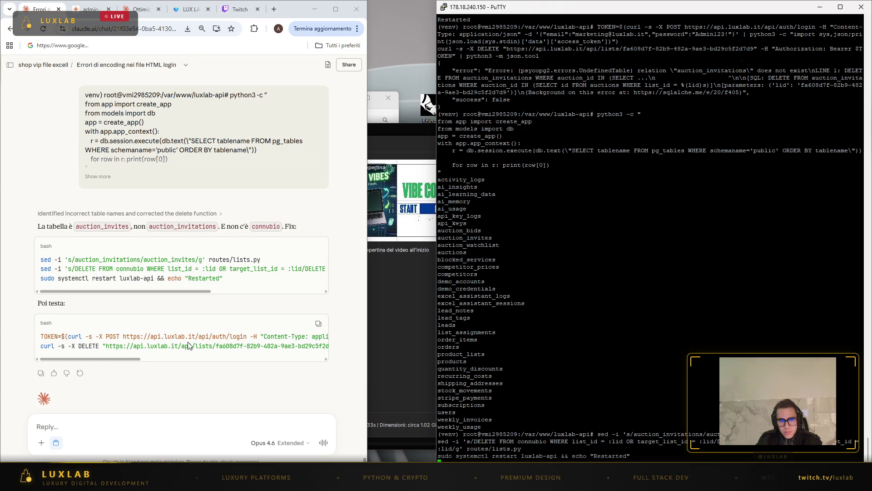
{"action": "left_click", "coordinate": [319, 326]}
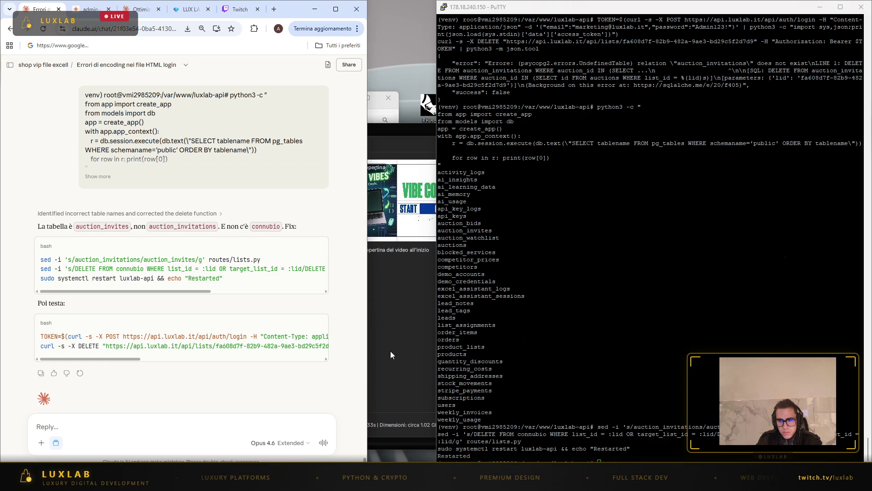
{"action": "right_click", "coordinate": [650, 450]}
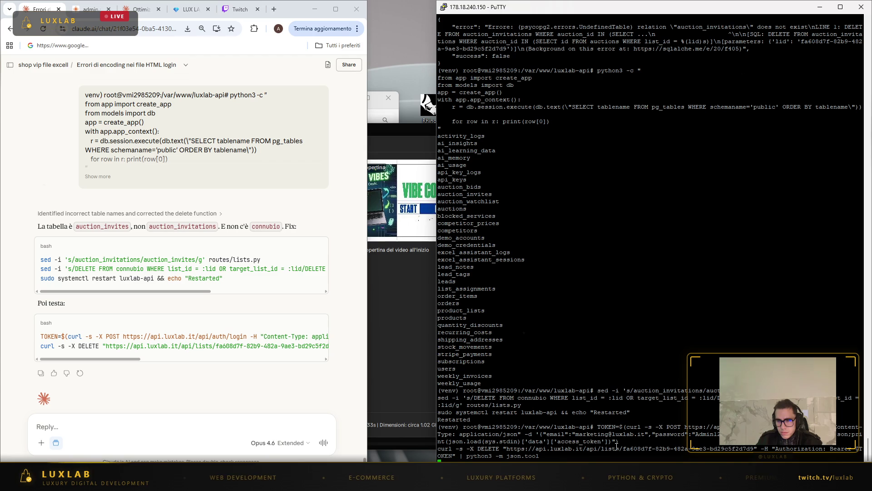
{"action": "mouse_move", "coordinate": [616, 458]}
{"action": "left_mouse_down"}
{"action": "mouse_move", "coordinate": [568, 437]}
{"action": "mouse_move", "coordinate": [476, 359]}
{"action": "mouse_move", "coordinate": [440, 340]}
{"action": "left_mouse_up"}
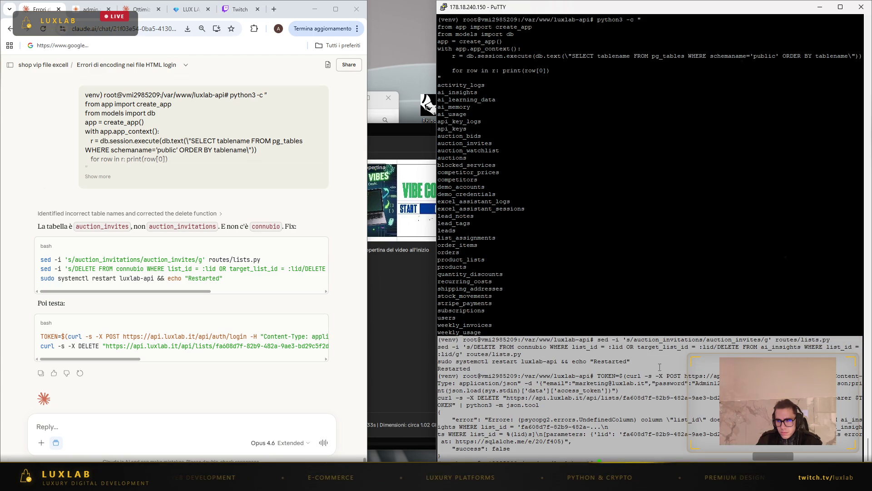
{"action": "left_click", "coordinate": [616, 369]}
{"action": "left_click", "coordinate": [149, 423]}
{"action": "key", "text": "ctrl+v"}
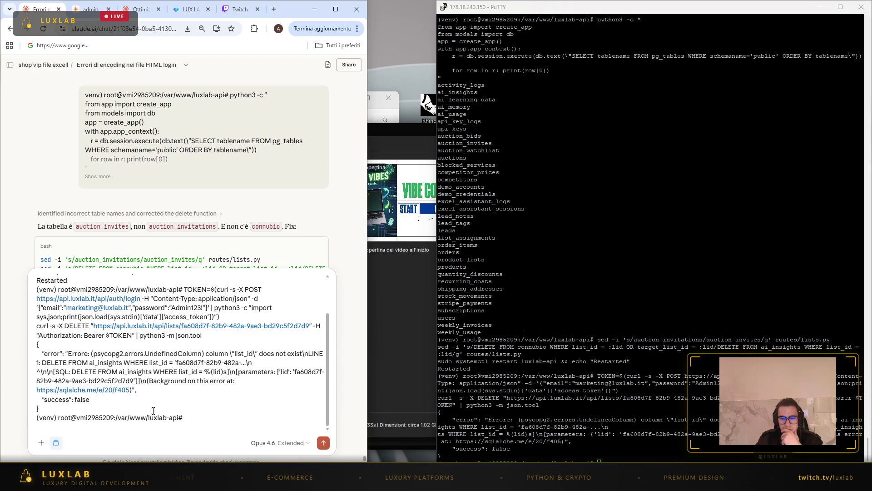
{"action": "key", "text": "Return"}
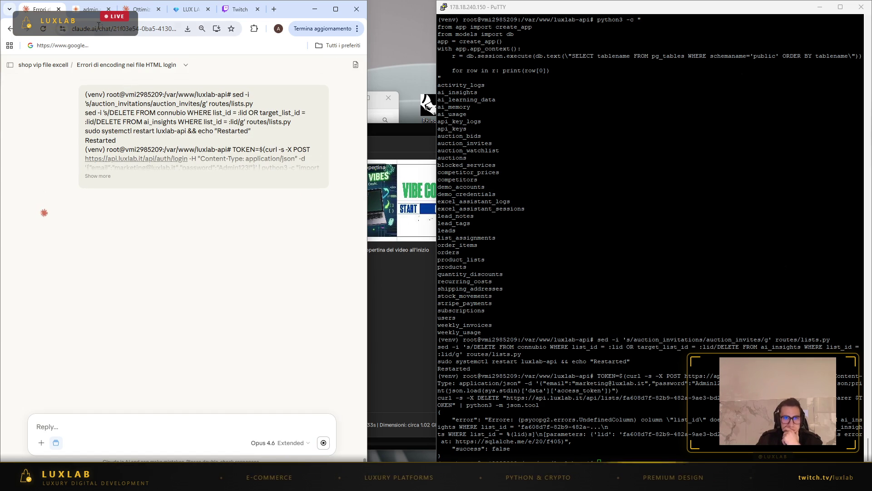
- Glance at the Twitch stream manager, then return to the video optimisation chat
{"action": "left_click", "coordinate": [229, 15]}
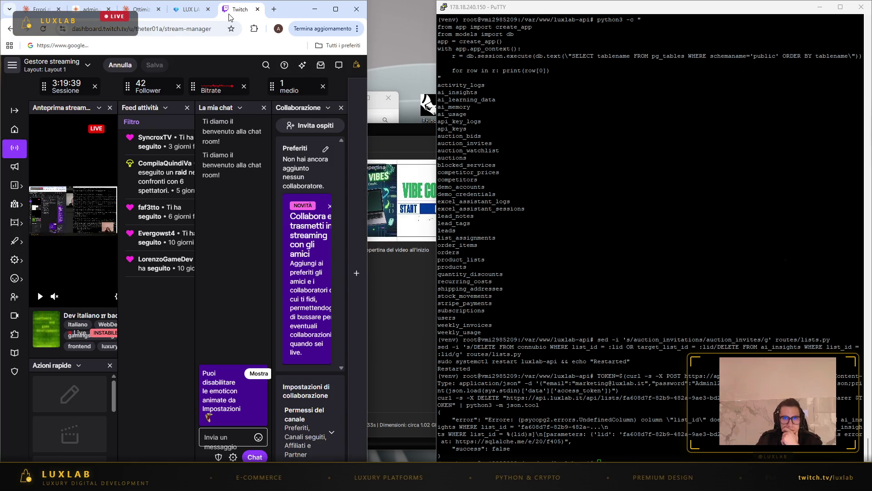
{"action": "left_click", "coordinate": [40, 9]}
{"action": "left_click", "coordinate": [138, 9]}
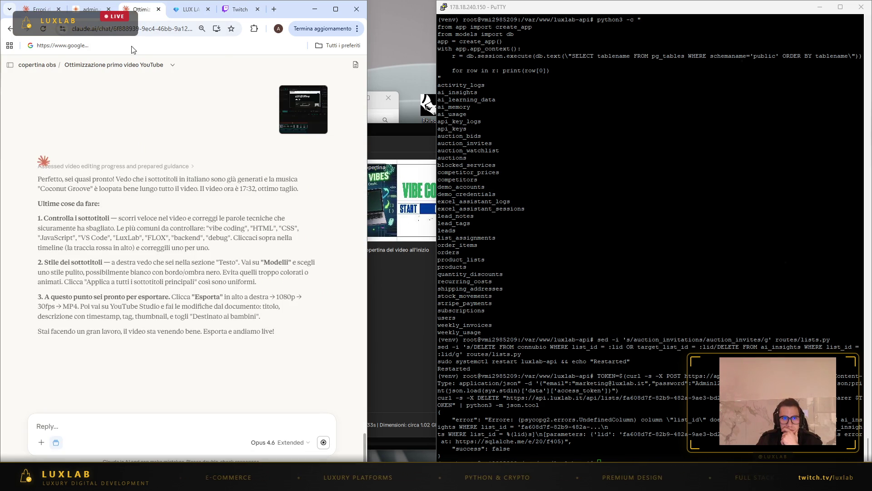
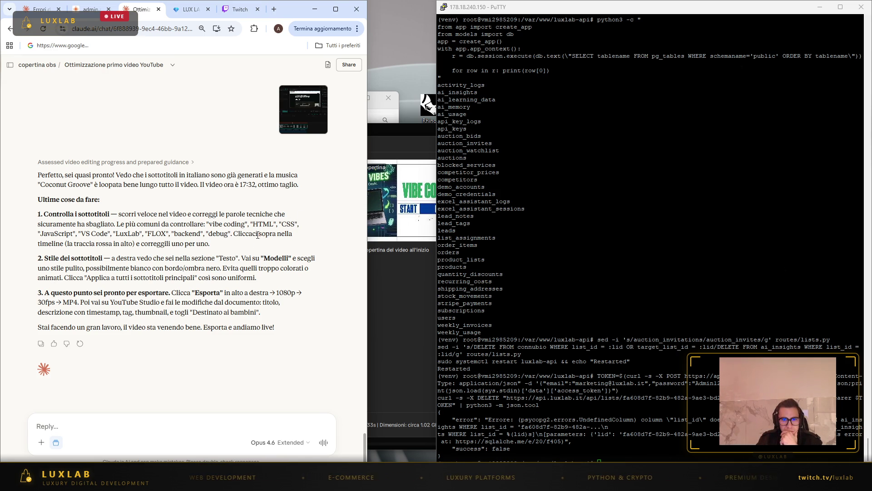
- Minimize PuTTY, cancel CapCut's pending export, pause the preview and enlarge the editor window
{"action": "left_click", "coordinate": [826, 11]}
{"action": "left_click", "coordinate": [825, 10]}
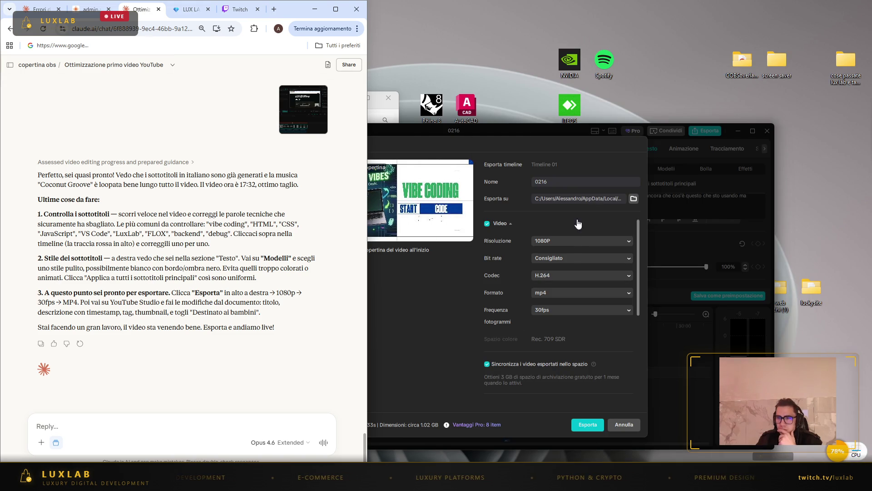
{"action": "left_click", "coordinate": [611, 429]}
{"action": "left_click", "coordinate": [491, 295]}
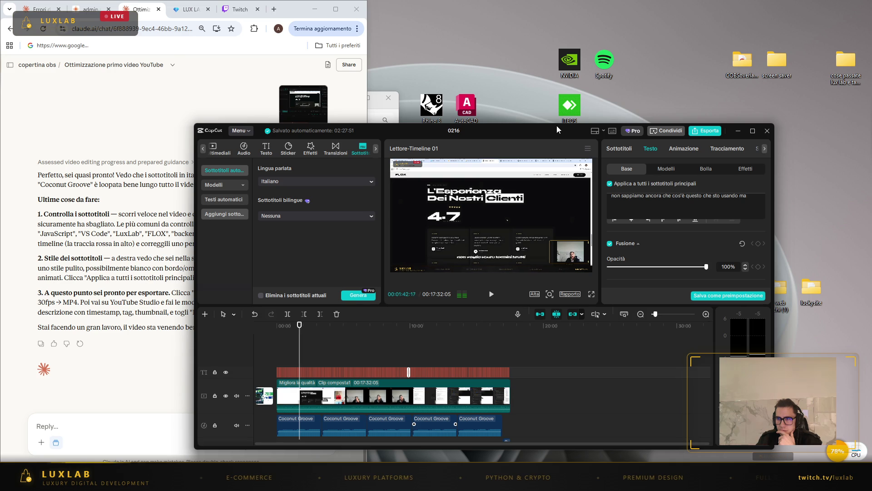
{"action": "left_click_drag", "start_coordinate": [555, 123], "coordinate": [554, 69]}
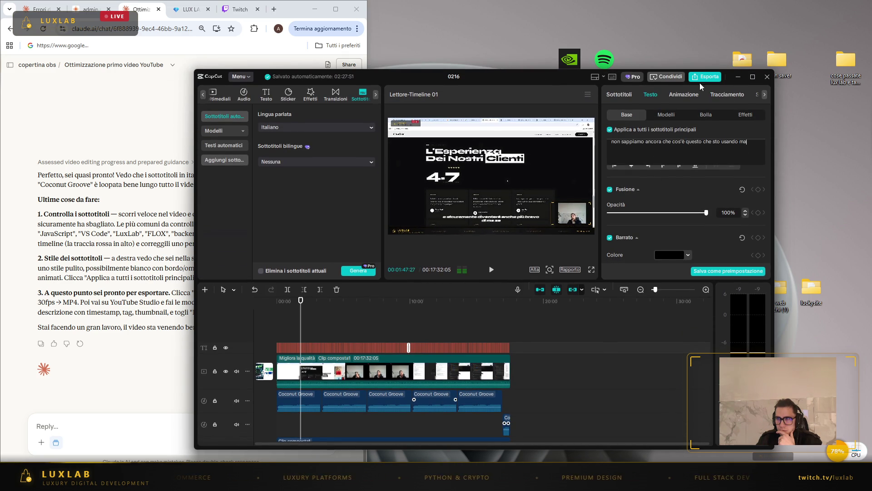
- Stretch the editor window taller and collapse the Fusione and Barrato settings
{"action": "left_click_drag", "start_coordinate": [553, 70], "coordinate": [550, 1]}
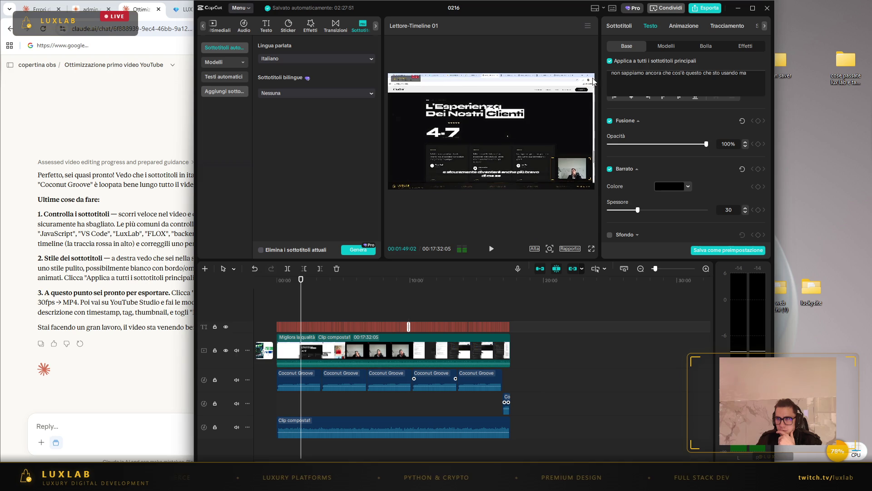
{"action": "left_click", "coordinate": [639, 122]}
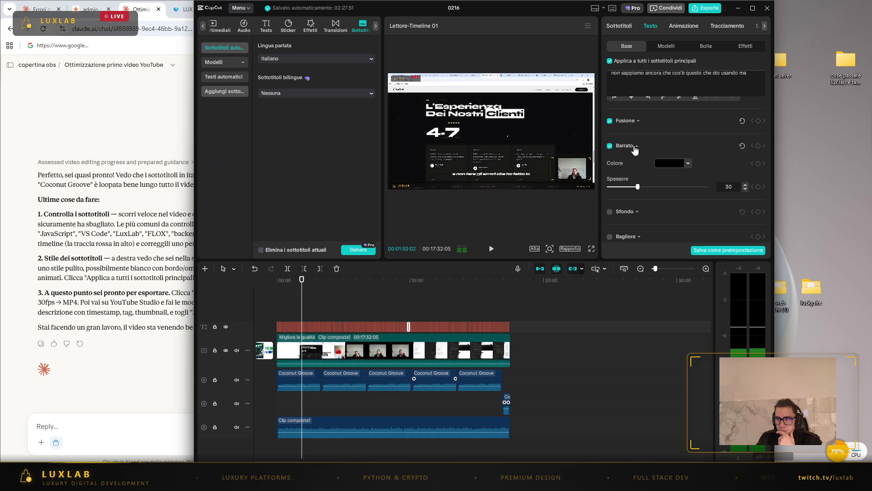
{"action": "left_click", "coordinate": [636, 145]}
{"action": "scroll", "coordinate": [637, 163], "scroll_direction": "up", "scroll_amount": 10}
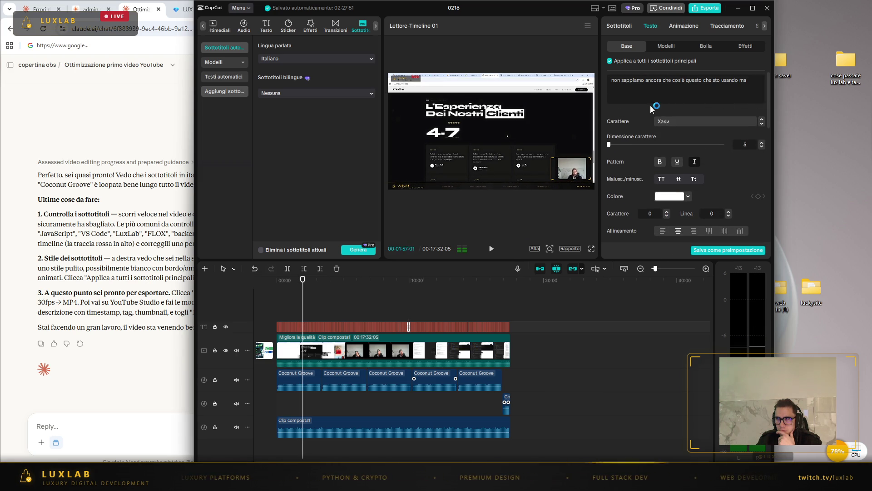
- Select the main video clip and play from about 3:33 to check the subtitles
{"action": "left_click", "coordinate": [324, 350]}
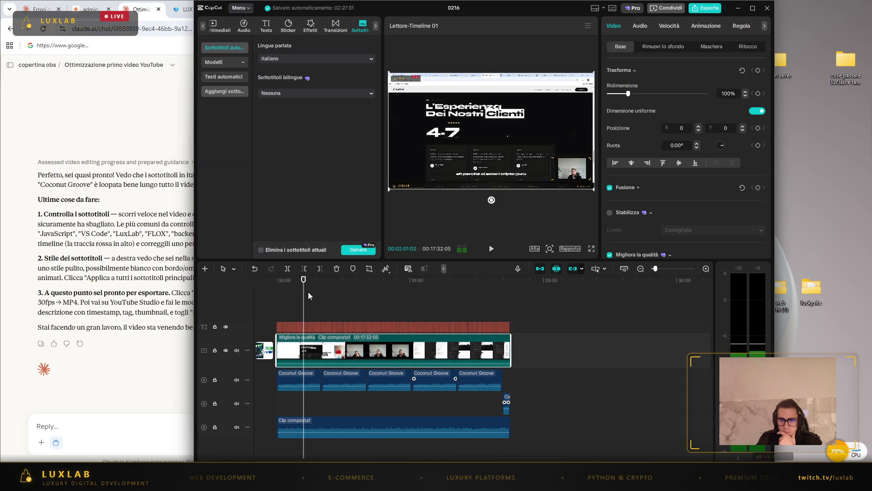
{"action": "left_click_drag", "start_coordinate": [304, 279], "coordinate": [326, 284]}
{"action": "key", "text": "space"}
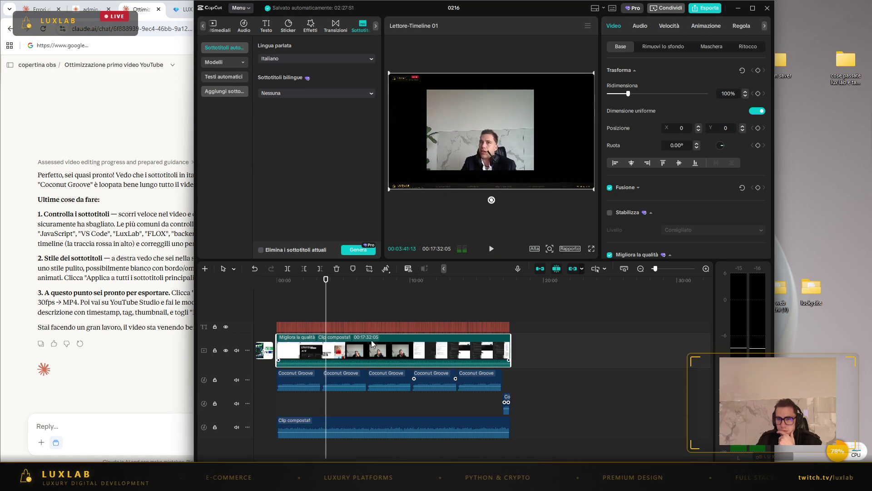
{"action": "left_click", "coordinate": [375, 323]}
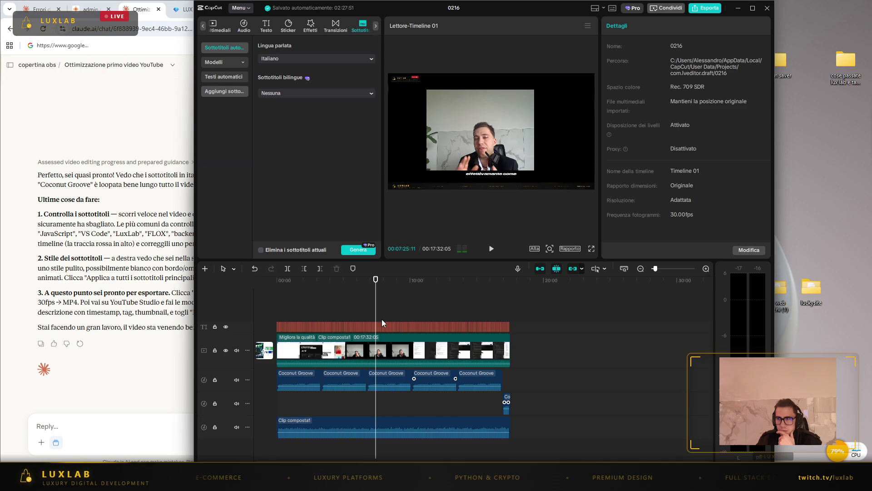
- Play and scrub through the subtitles between about 7:25 and 7:54, checking each one
{"action": "left_click", "coordinate": [491, 249]}
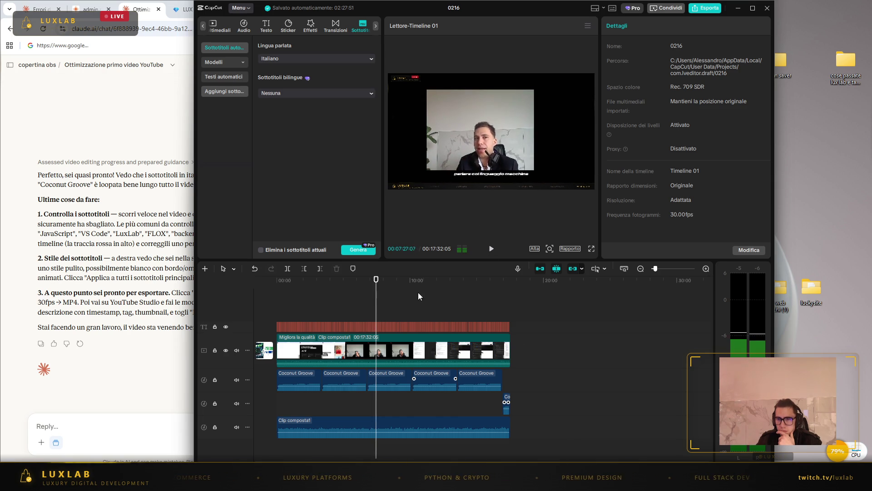
{"action": "left_click", "coordinate": [394, 326]}
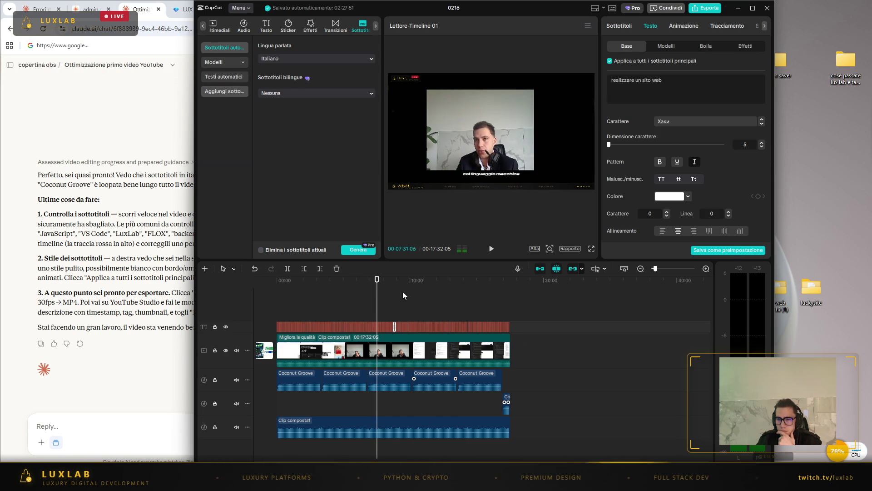
{"action": "left_click", "coordinate": [383, 324]}
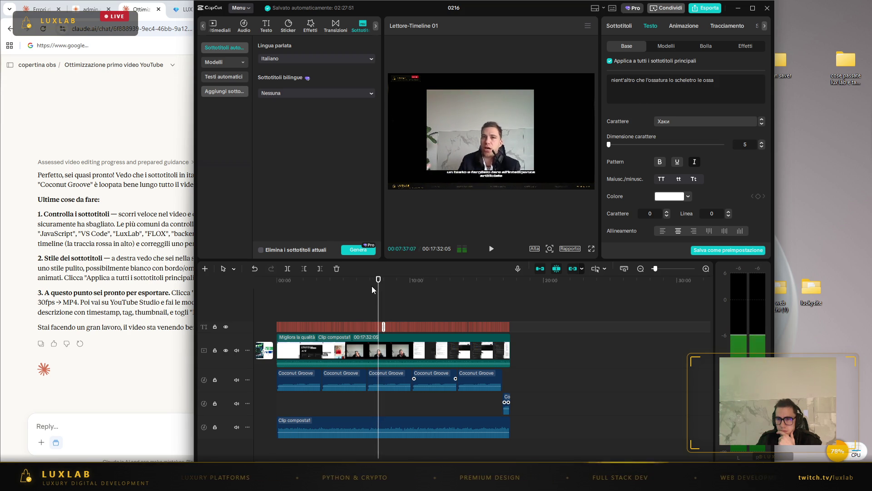
{"action": "left_click_drag", "start_coordinate": [377, 281], "coordinate": [379, 282]}
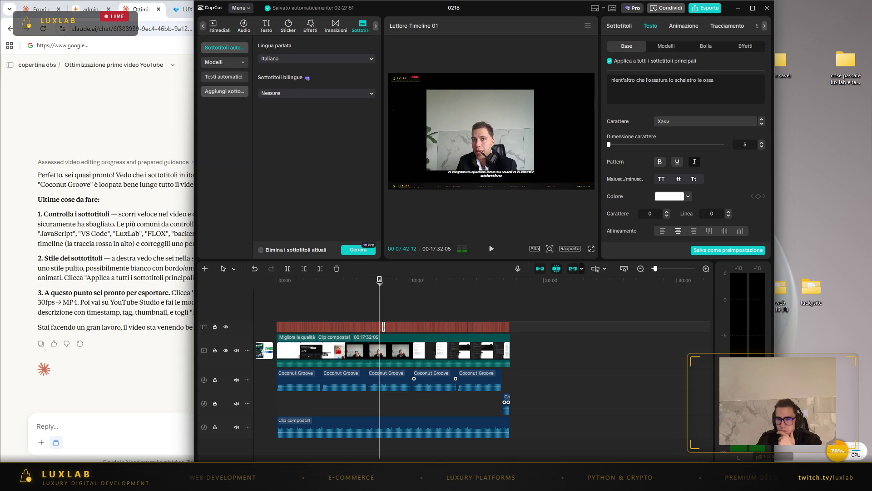
{"action": "key", "text": "Left"}
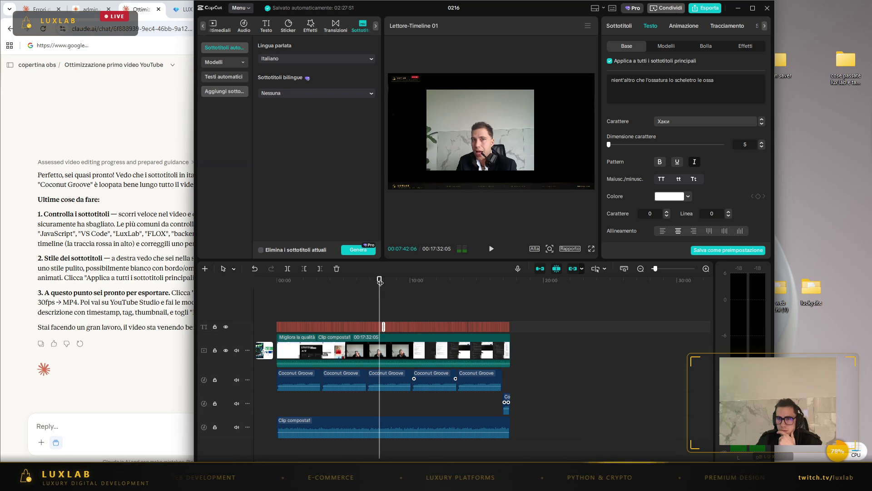
{"action": "left_click_drag", "start_coordinate": [380, 282], "coordinate": [379, 282]}
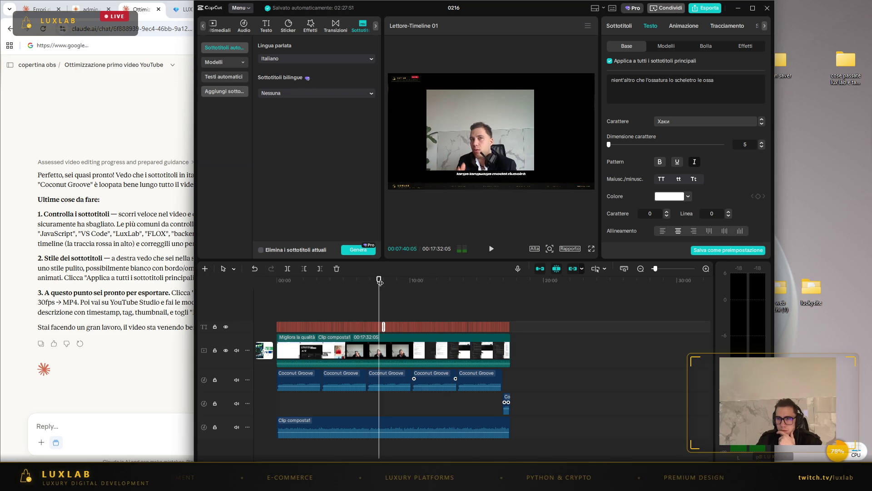
{"action": "left_click", "coordinate": [493, 247]}
{"action": "left_click", "coordinate": [491, 248]}
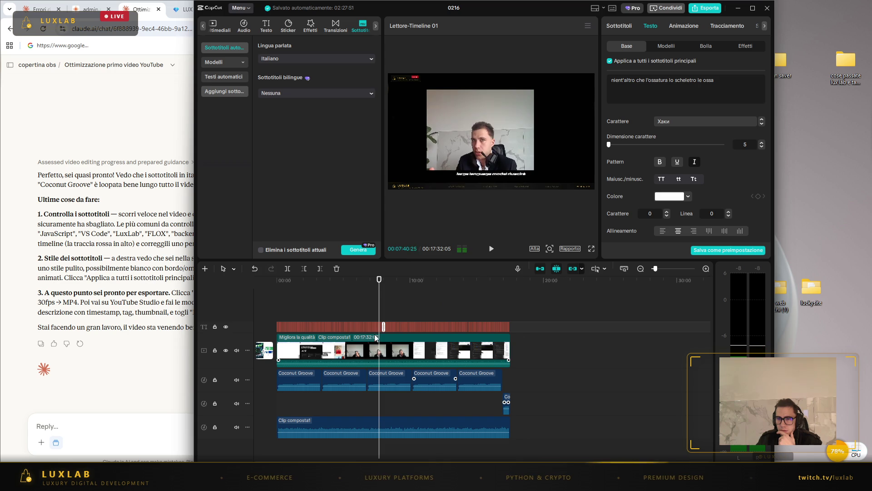
{"action": "left_click", "coordinate": [383, 315]}
{"action": "left_click", "coordinate": [500, 248]}
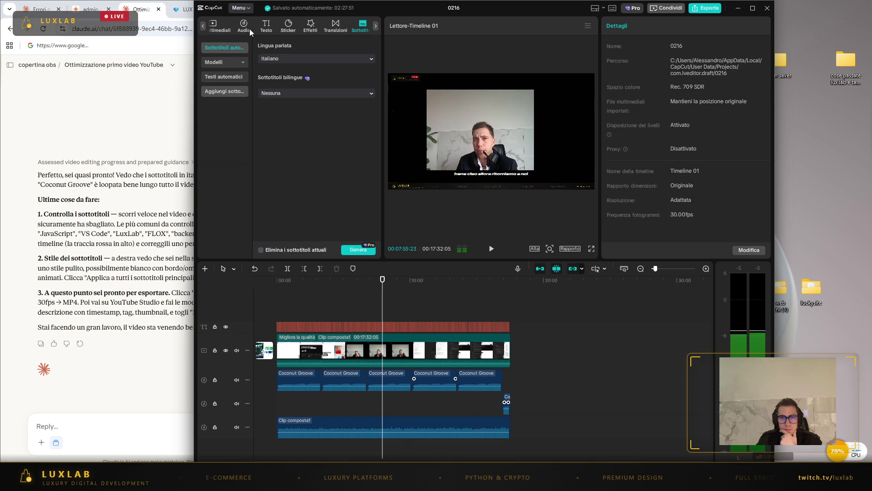
- Open the text and caption options and set the playhead back to 7:54
{"action": "left_click", "coordinate": [265, 25]}
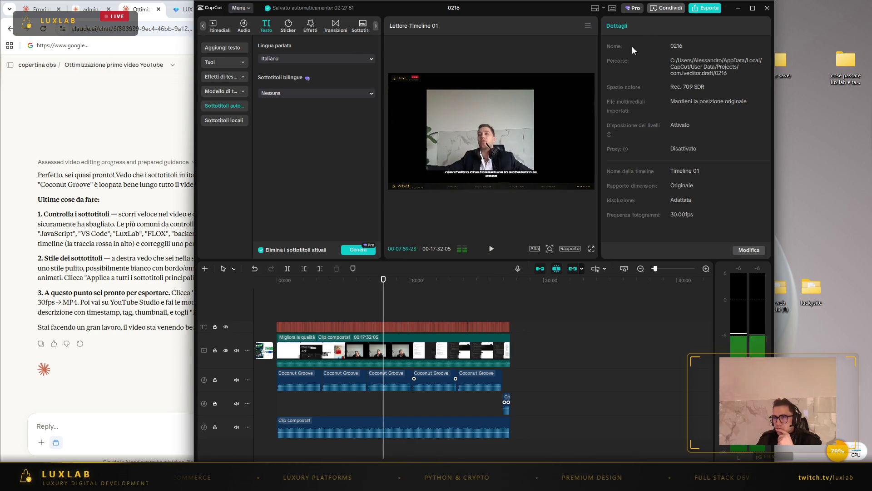
{"action": "left_click", "coordinate": [486, 247]}
{"action": "left_click_drag", "start_coordinate": [385, 284], "coordinate": [384, 285]}
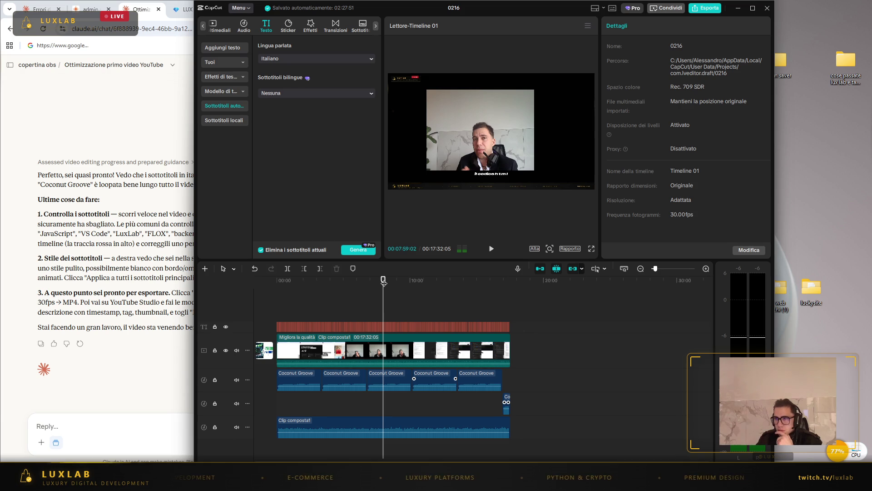
{"action": "left_click_drag", "start_coordinate": [384, 280], "coordinate": [383, 279]}
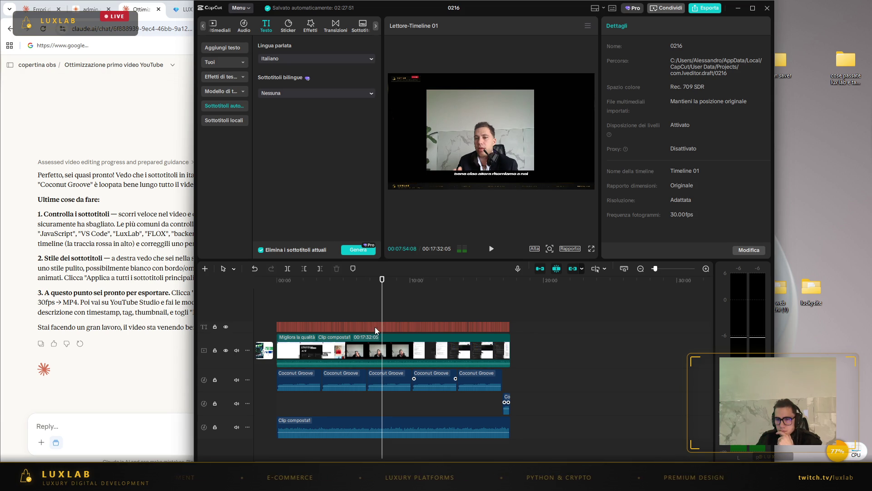
- Inspect the subtitles around 7:54 and correct the spaced-out 'c s s' to 'css'
{"action": "left_click", "coordinate": [384, 326]}
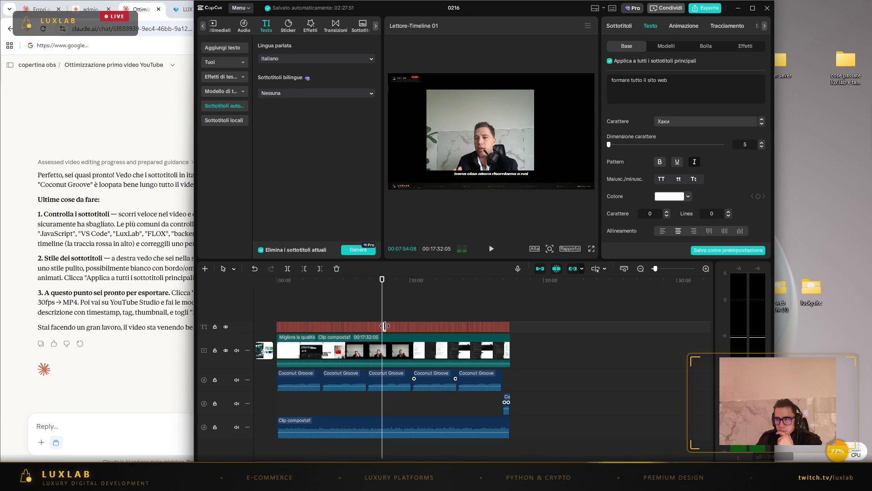
{"action": "left_click", "coordinate": [382, 325]}
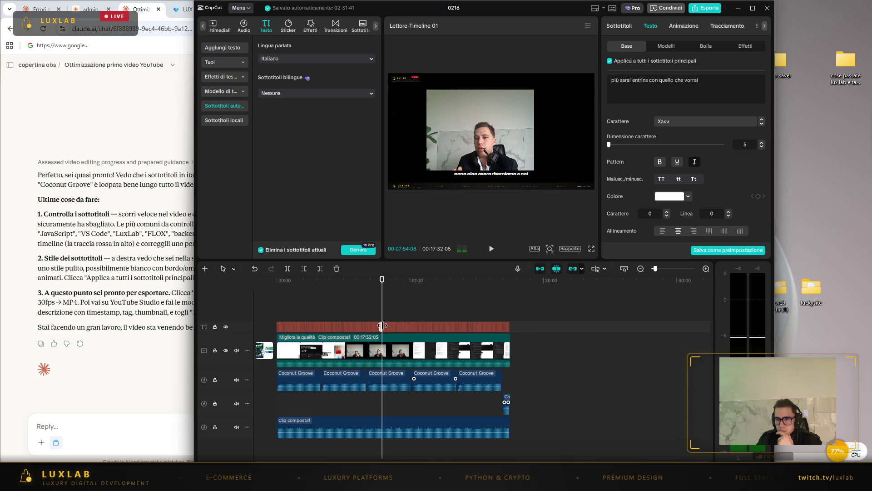
{"action": "left_click", "coordinate": [384, 326]}
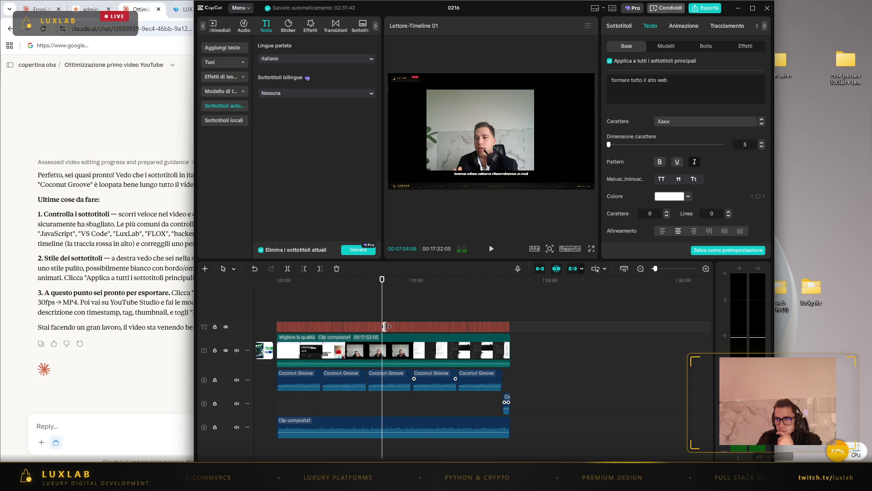
{"action": "left_click", "coordinate": [389, 327]}
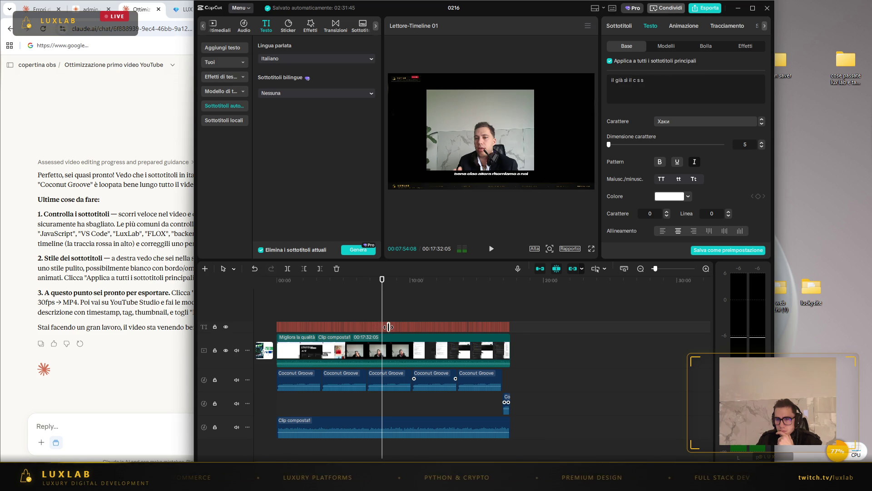
{"action": "left_click", "coordinate": [640, 90]}
{"action": "key", "text": "BackSpace"}
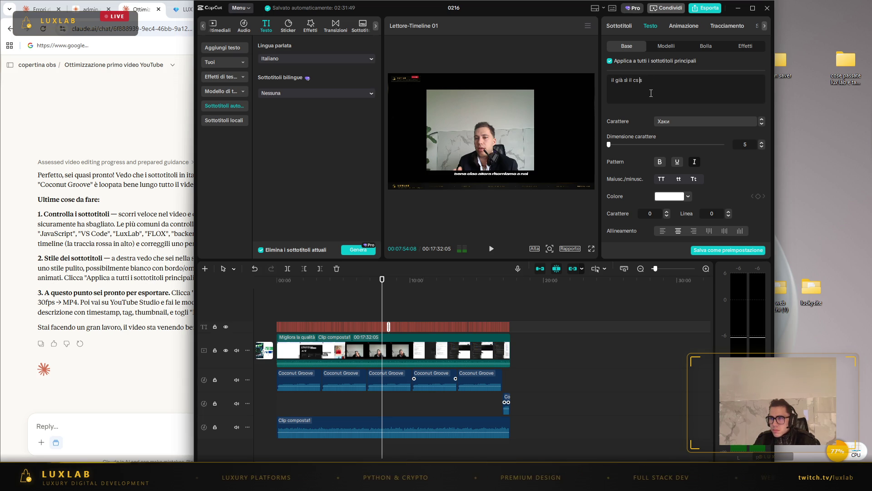
{"action": "left_click", "coordinate": [385, 326]}
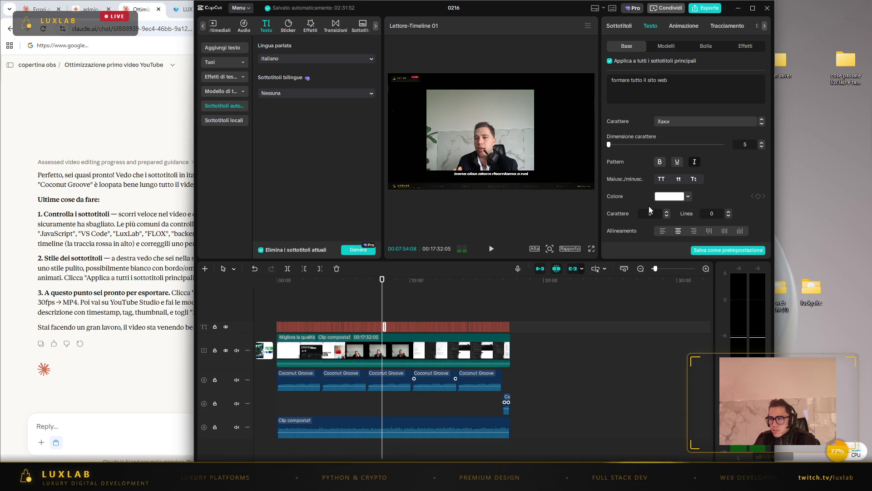
{"action": "left_click", "coordinate": [698, 26]}
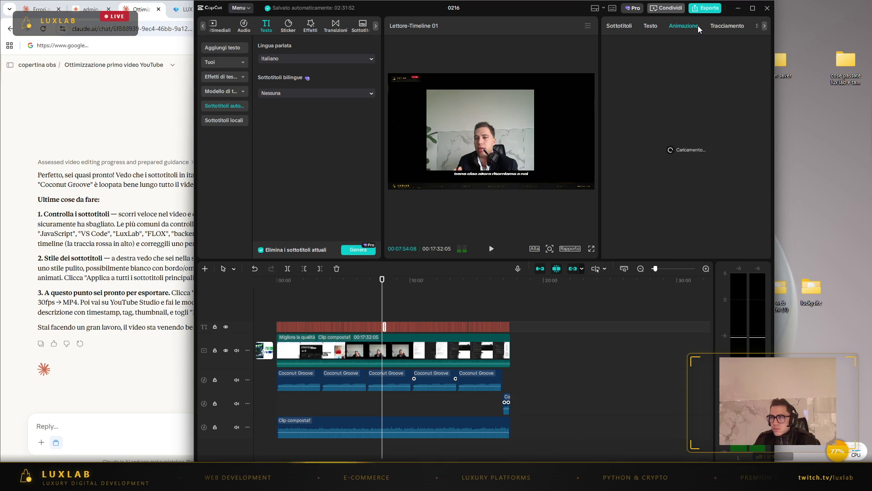
{"action": "left_click", "coordinate": [726, 28]}
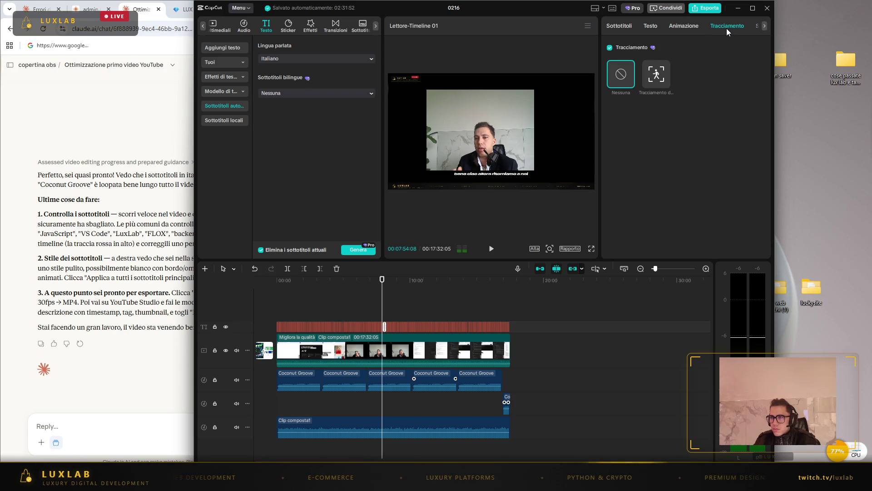
{"action": "left_click", "coordinate": [765, 26]}
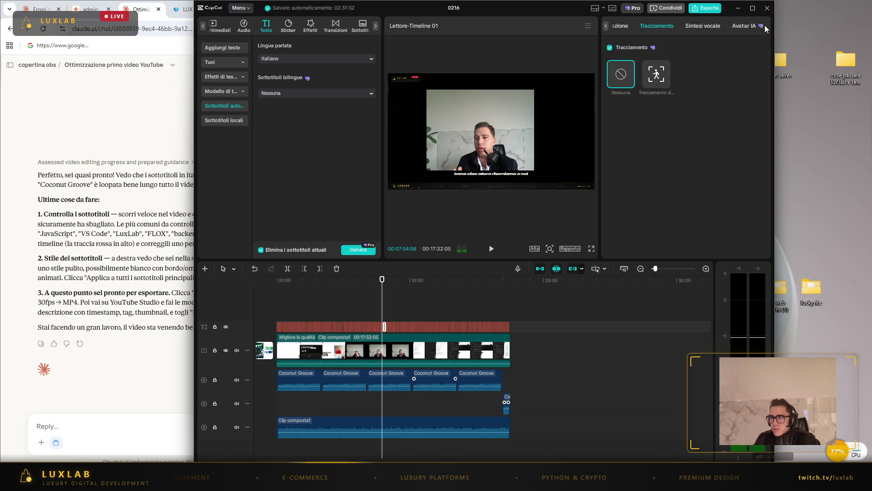
{"action": "left_click", "coordinate": [702, 26]}
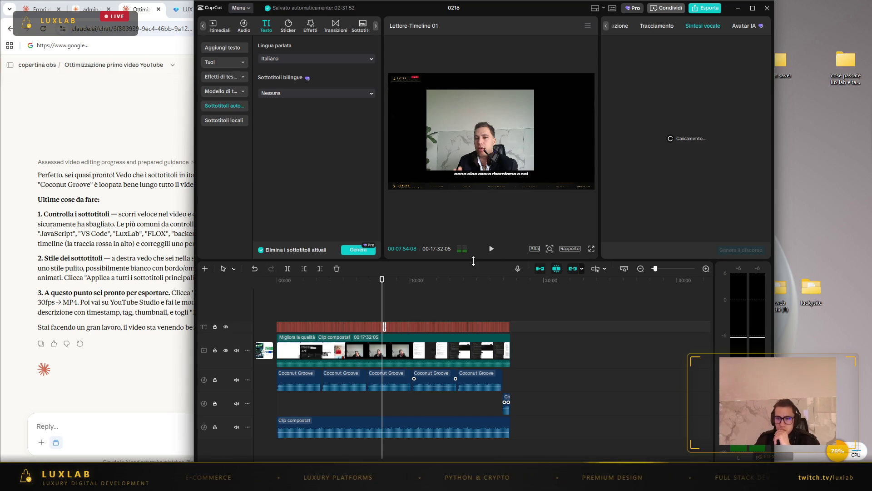
{"action": "left_click", "coordinate": [491, 249]}
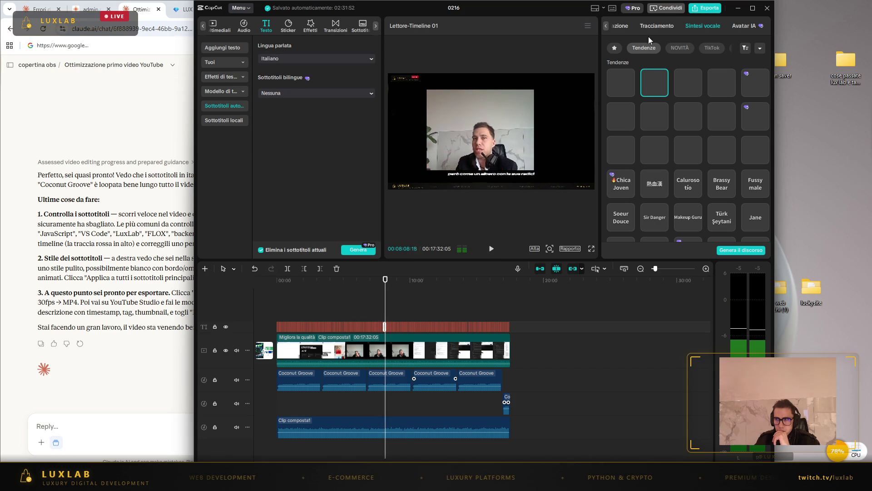
{"action": "left_click", "coordinate": [658, 25]}
{"action": "left_click", "coordinate": [623, 26]}
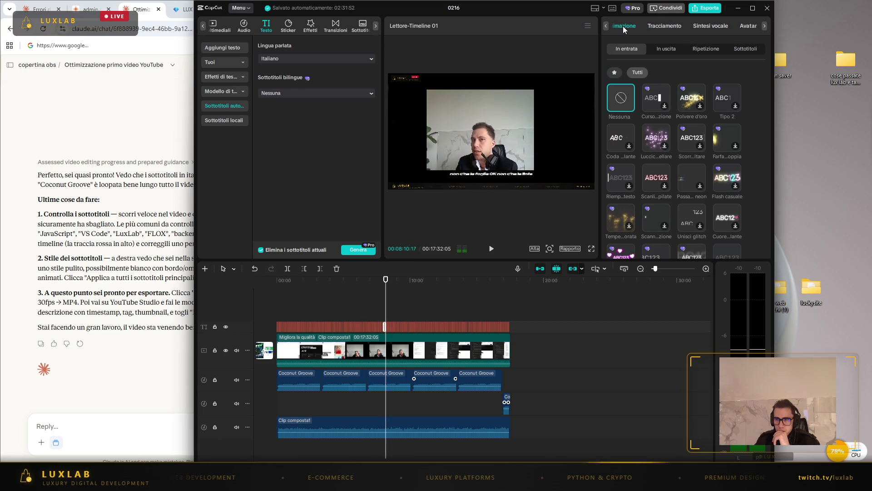
{"action": "left_click", "coordinate": [605, 26]}
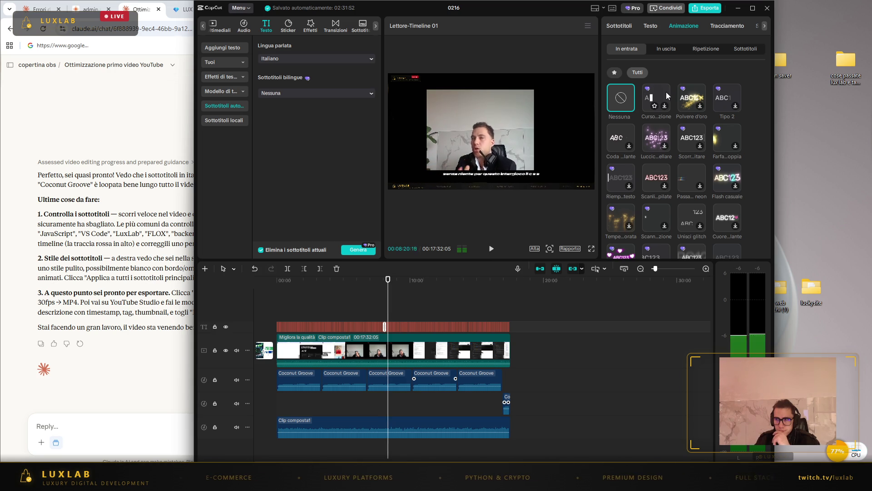
{"action": "left_click", "coordinate": [666, 49]}
{"action": "left_click", "coordinate": [705, 48]}
{"action": "left_click", "coordinate": [741, 50]}
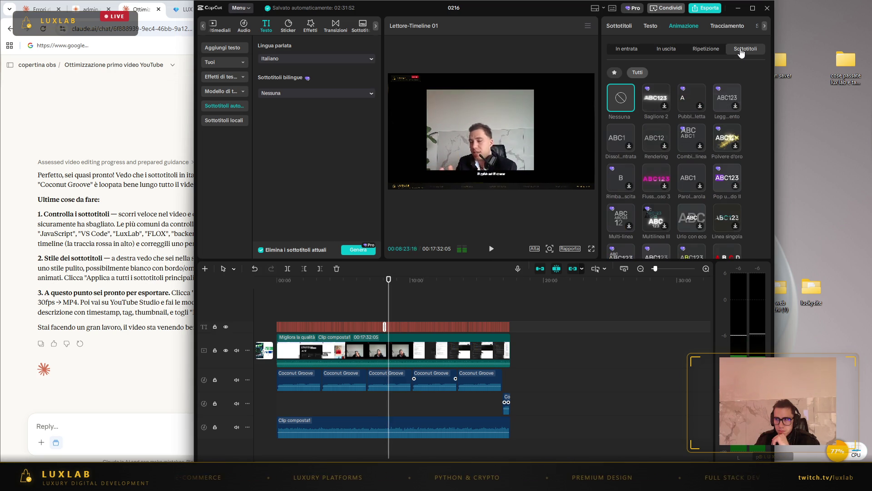
{"action": "left_click", "coordinate": [650, 25]}
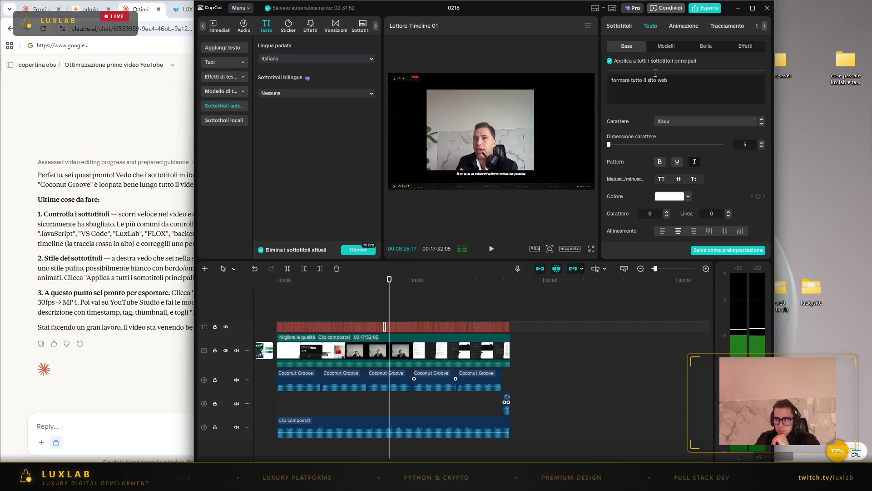
{"action": "left_click", "coordinate": [243, 26]}
{"action": "left_click", "coordinate": [264, 26]}
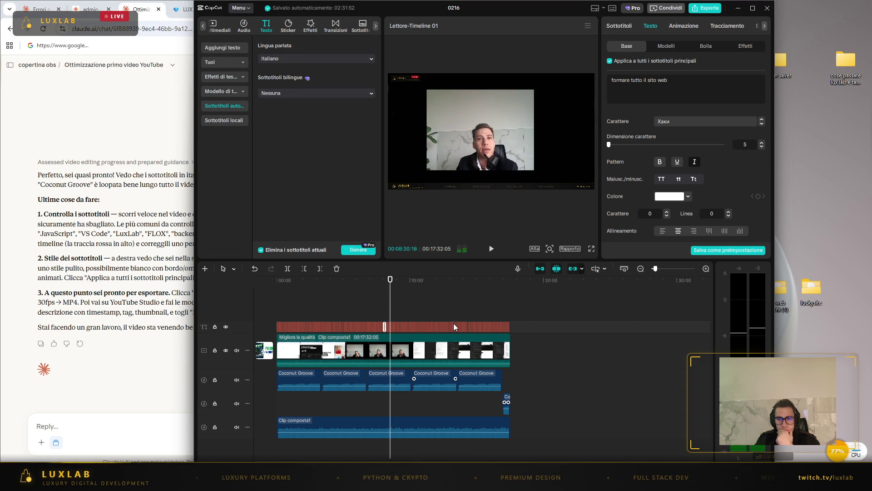
{"action": "left_click", "coordinate": [544, 323]}
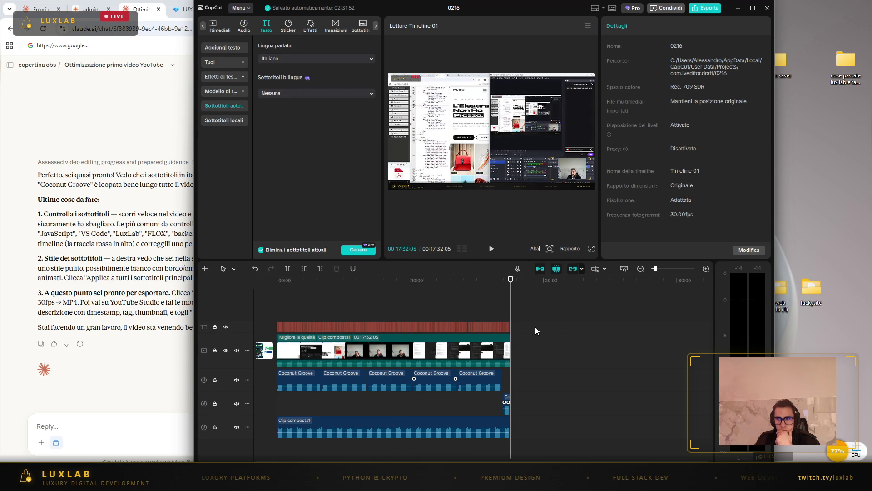
{"action": "left_click", "coordinate": [281, 326]}
{"action": "right_click", "coordinate": [281, 326]}
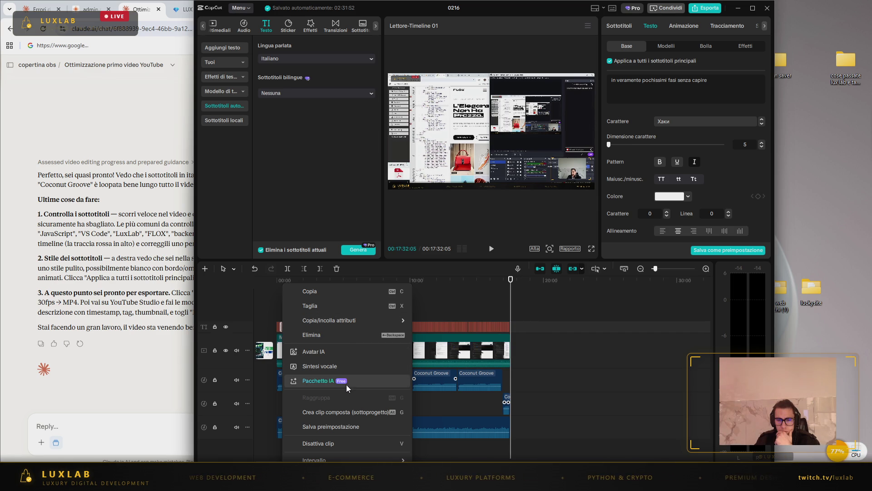
{"action": "left_click", "coordinate": [359, 418]}
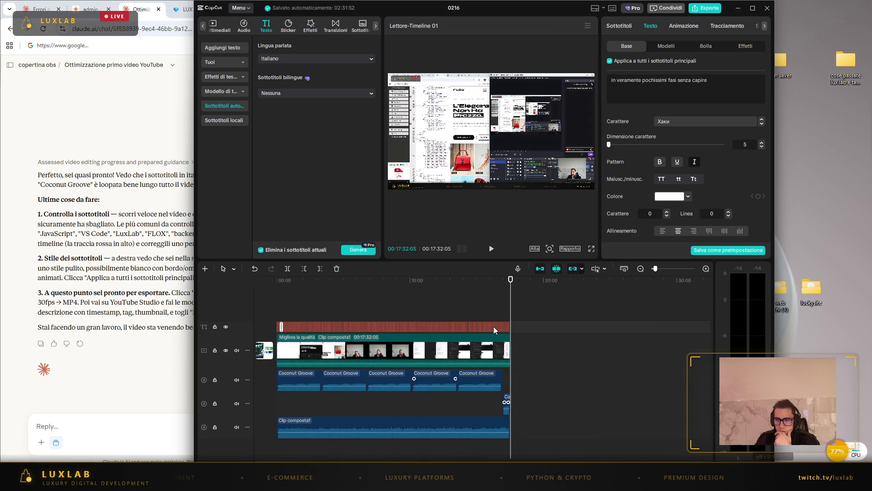
{"action": "left_click", "coordinate": [481, 327]}
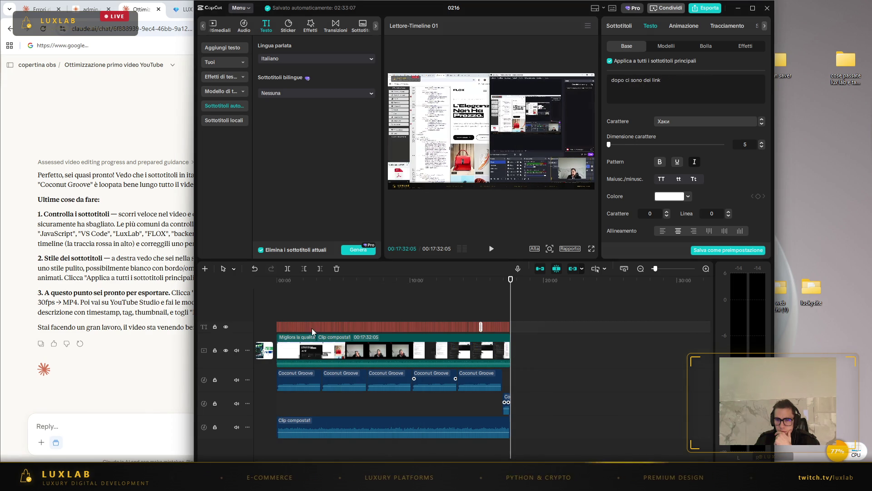
{"action": "left_click", "coordinate": [277, 325]}
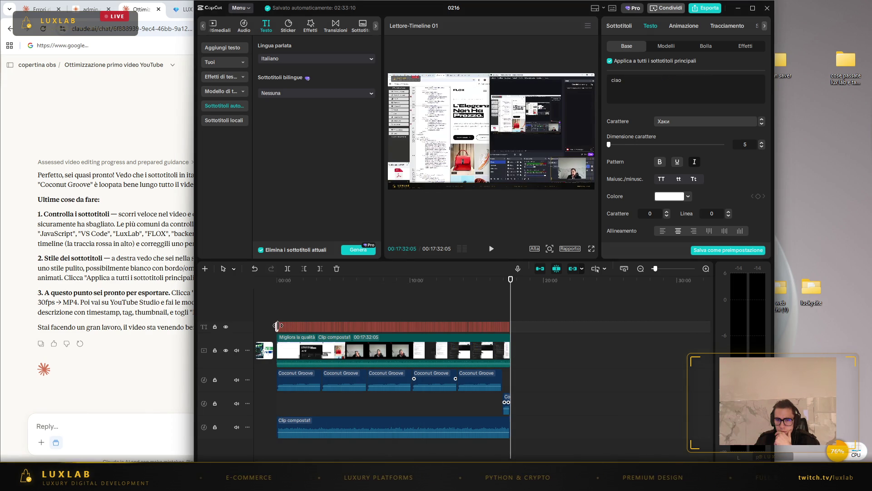
{"action": "left_click", "coordinate": [299, 325]}
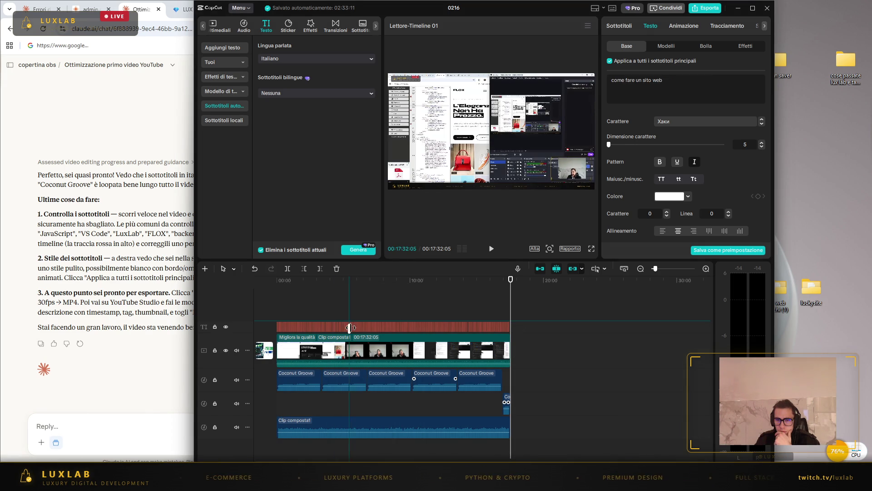
{"action": "left_click_drag", "start_coordinate": [393, 324], "coordinate": [404, 317]}
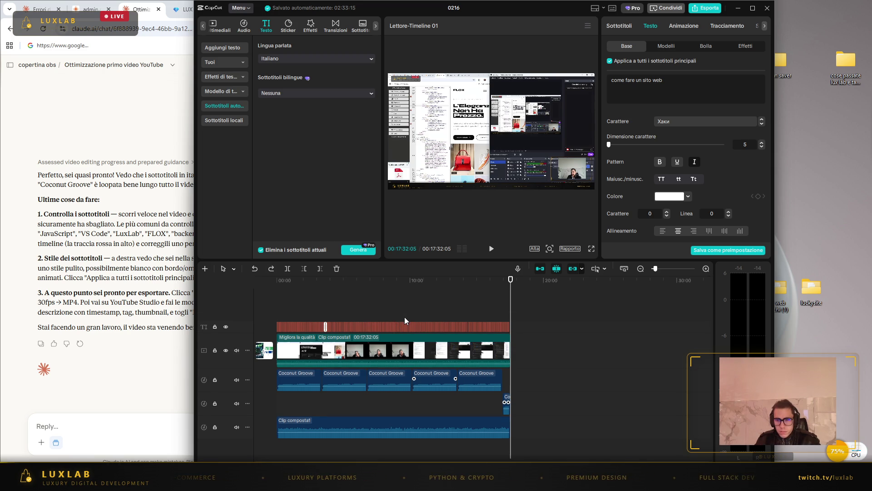
{"action": "left_click", "coordinate": [367, 313]}
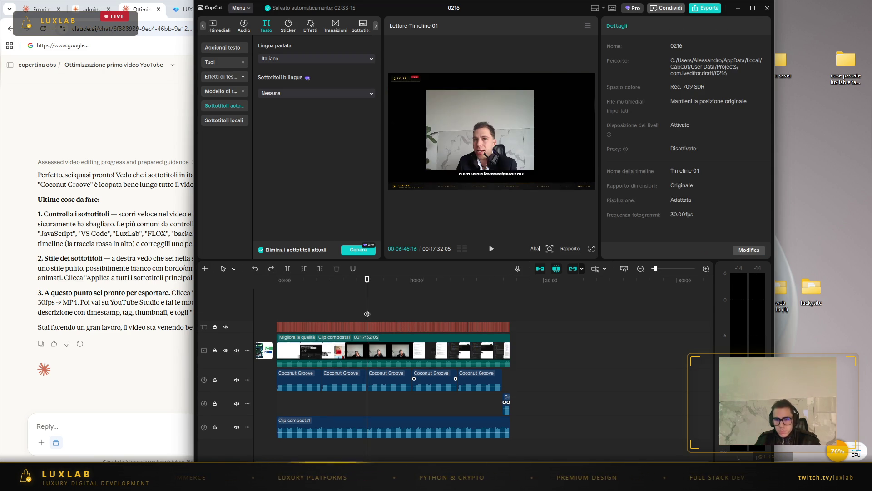
- Look at the timeline tool choices, Pro offer, layout menu and keyboard shortcuts, closing each
{"action": "left_click", "coordinate": [234, 269]}
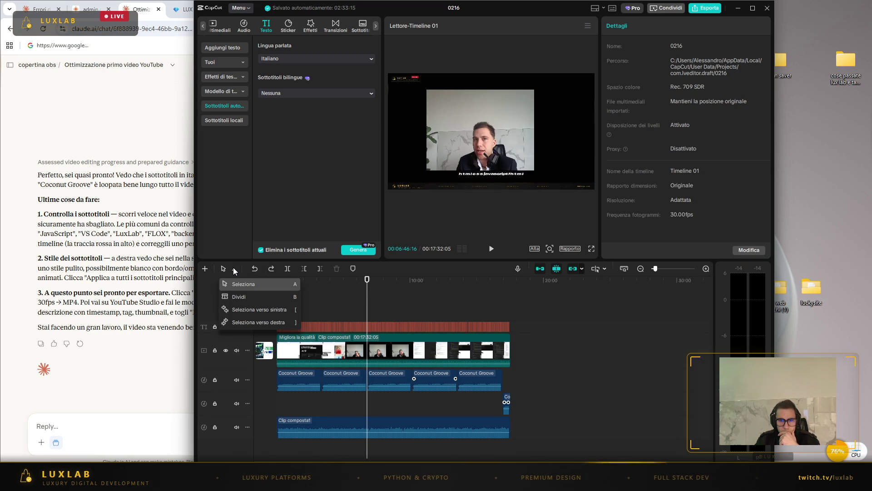
{"action": "left_click", "coordinate": [233, 268]}
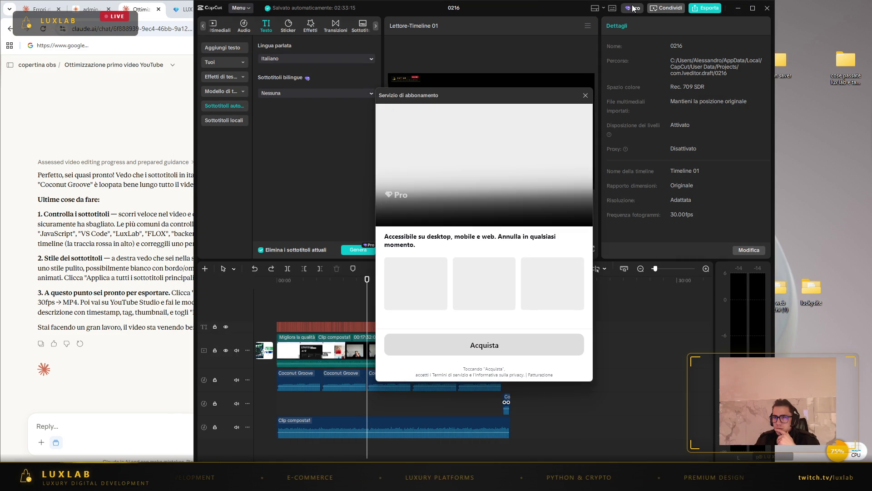
{"action": "left_click", "coordinate": [585, 96]}
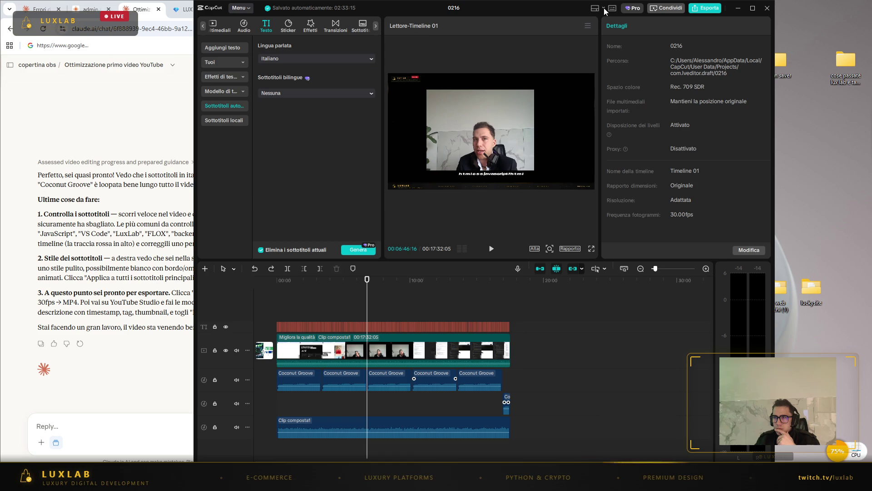
{"action": "left_click", "coordinate": [604, 8]}
{"action": "left_click", "coordinate": [612, 9]}
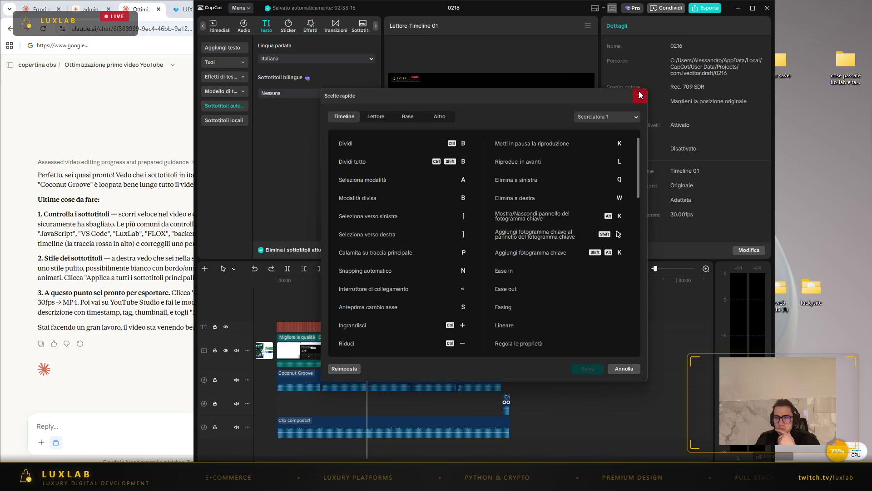
{"action": "left_click", "coordinate": [640, 95]}
- Browse the Transizioni, Sottotitoli, Modelli and Regolazione libraries, then switch to the Claude chat
{"action": "left_click", "coordinate": [333, 26]}
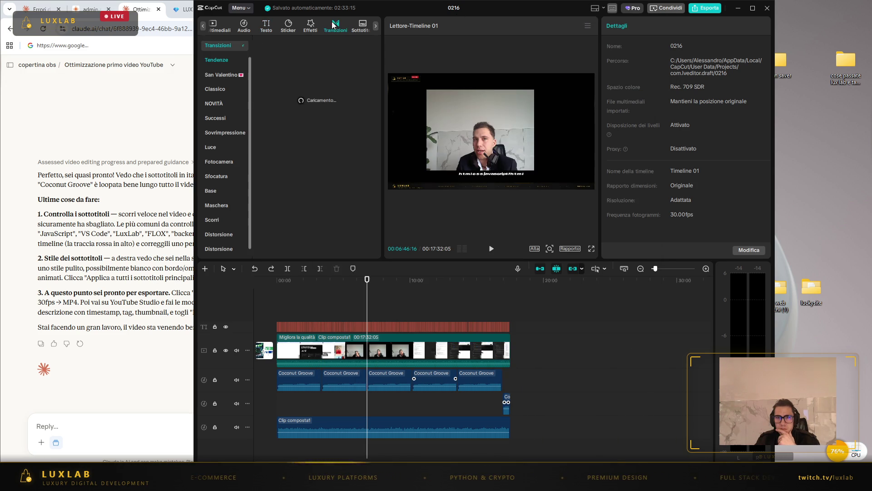
{"action": "left_click", "coordinate": [357, 27]}
{"action": "left_click", "coordinate": [374, 26]}
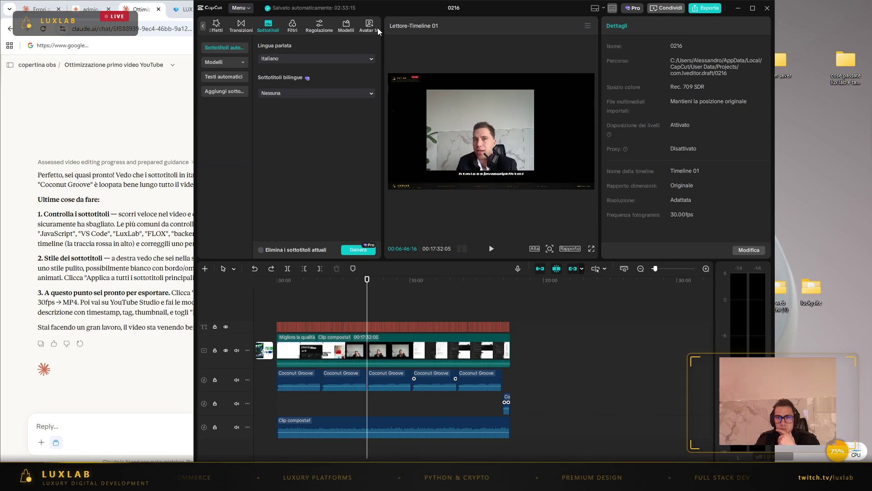
{"action": "left_click", "coordinate": [346, 26]}
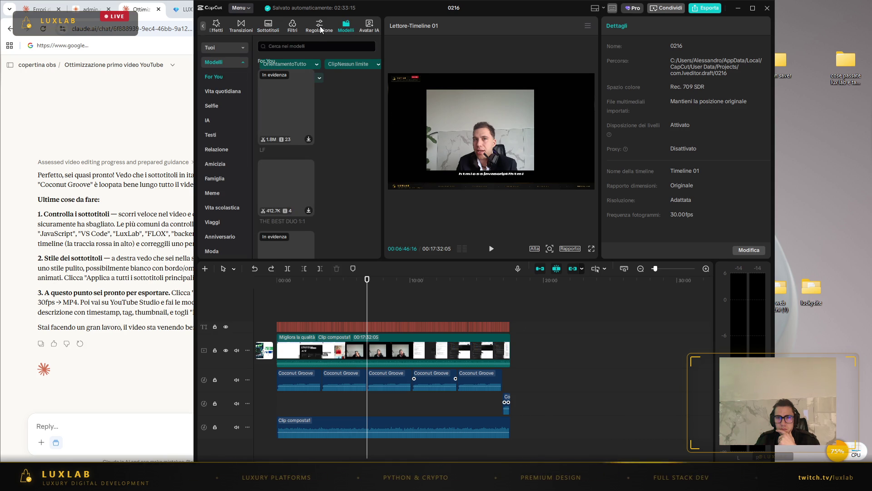
{"action": "left_click", "coordinate": [319, 26]}
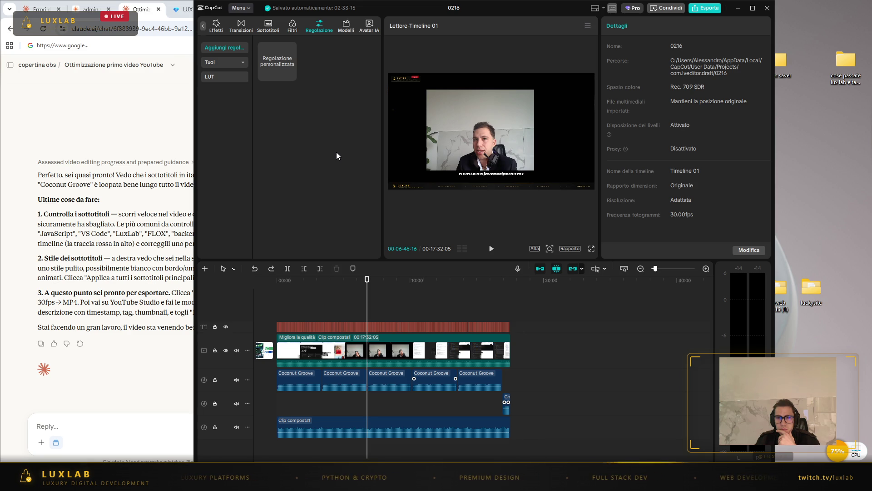
{"action": "left_click", "coordinate": [168, 119]}
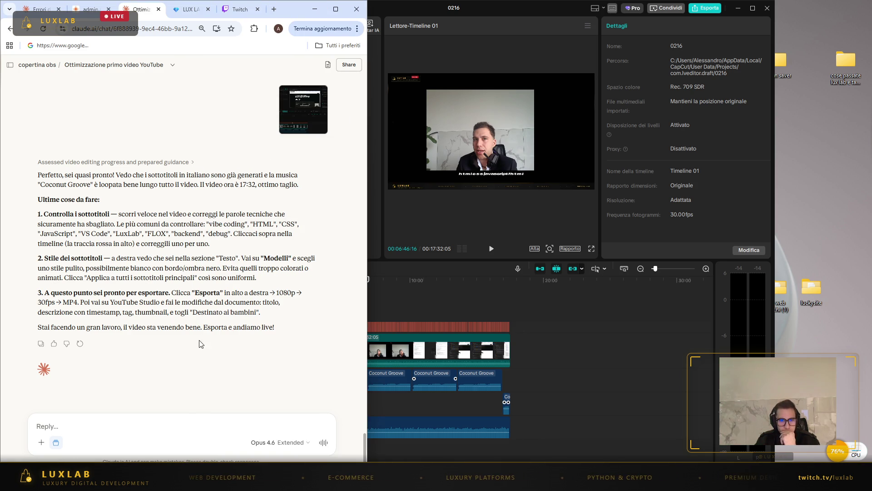
- Ask Claude why not all subtitles are visible in CapCut
{"action": "type", "text": "n"}
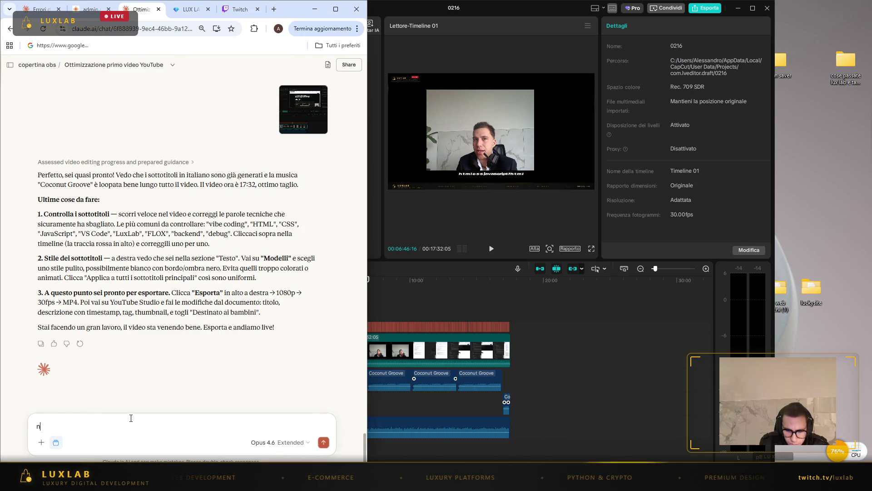
{"action": "type", "text": "ona v"}
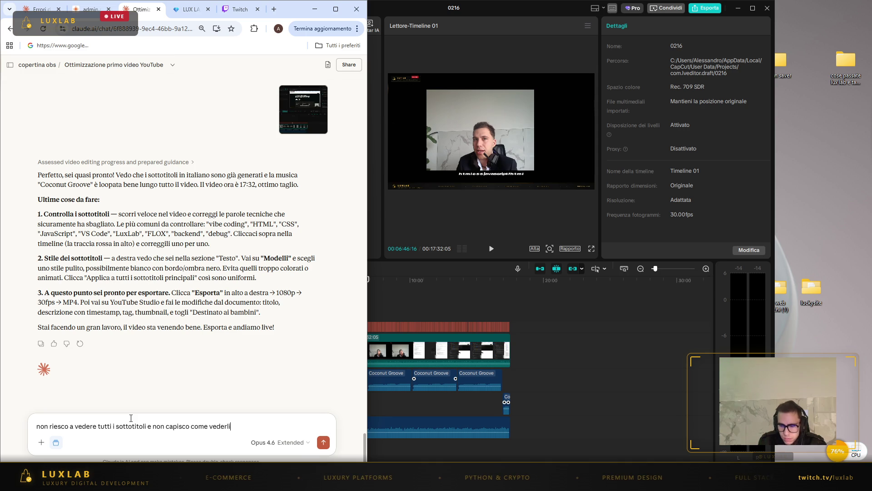
{"action": "key", "text": "Return"}
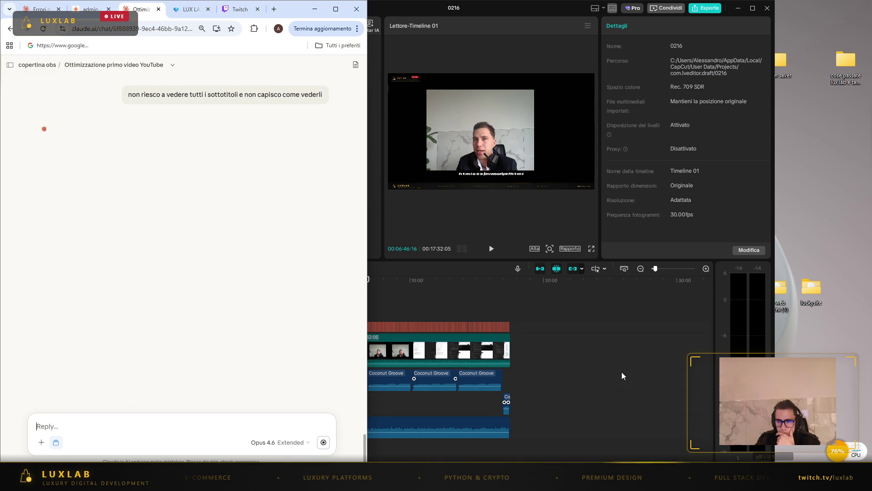
{"action": "left_click", "coordinate": [621, 371]}
- Select the main clip, view more property categories, then return to Claude's reply
{"action": "left_click", "coordinate": [329, 361]}
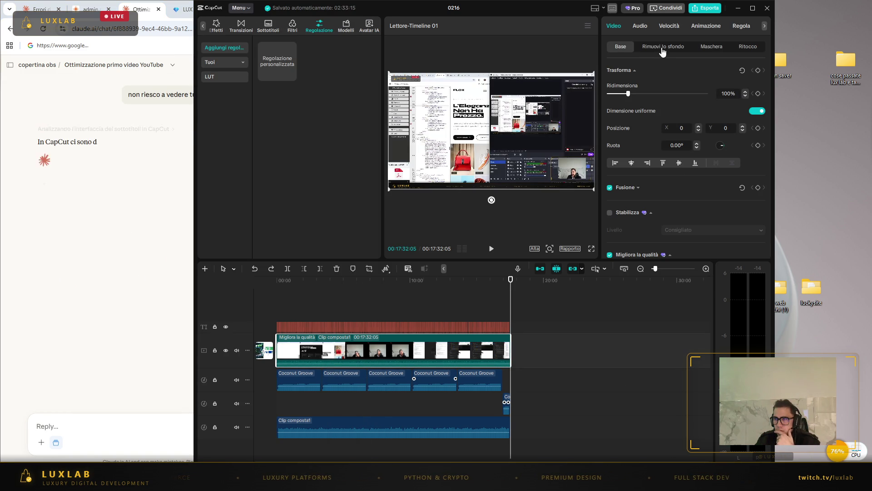
{"action": "left_click", "coordinate": [764, 26]}
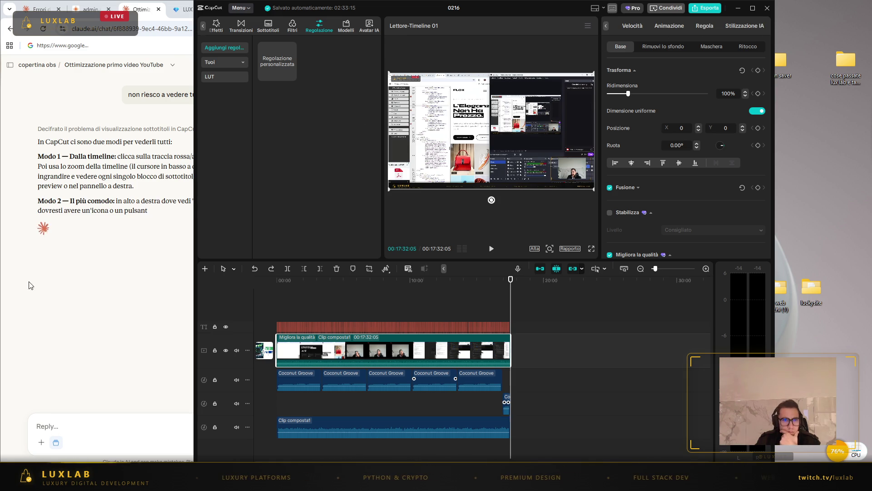
{"action": "left_click", "coordinate": [121, 308]}
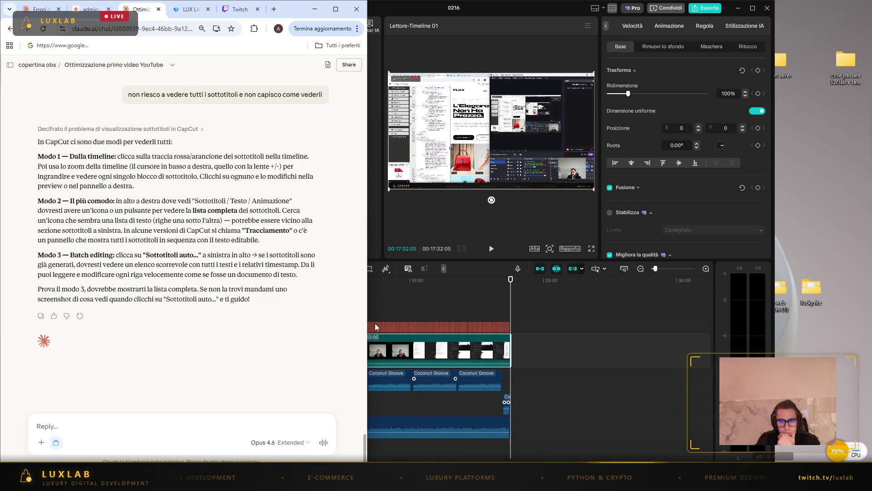
- Zoom the CapCut timeline until subtitle captions show their text, then play to review them
{"action": "left_click", "coordinate": [394, 325]}
{"action": "left_click", "coordinate": [394, 326]}
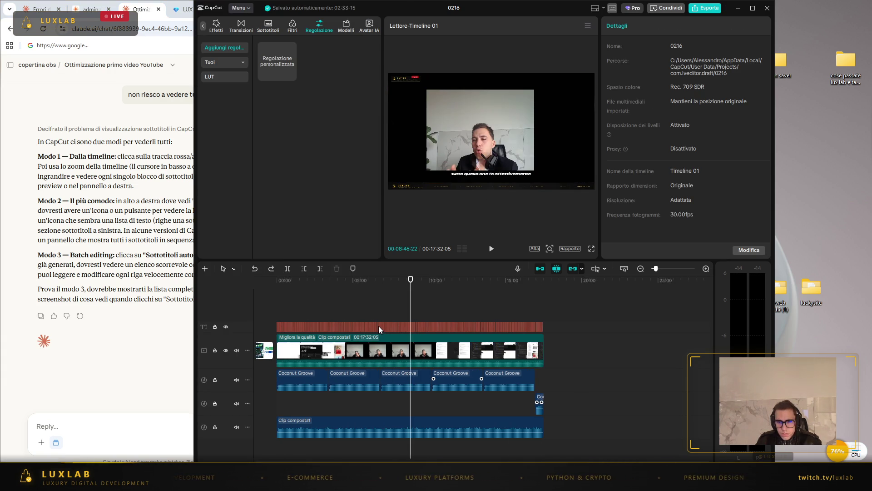
{"action": "scroll", "coordinate": [378, 326], "scroll_direction": "up", "scroll_amount": 5}
{"action": "scroll", "coordinate": [389, 335], "scroll_direction": "up", "scroll_amount": 5}
{"action": "scroll", "coordinate": [410, 327], "scroll_direction": "up", "scroll_amount": 3}
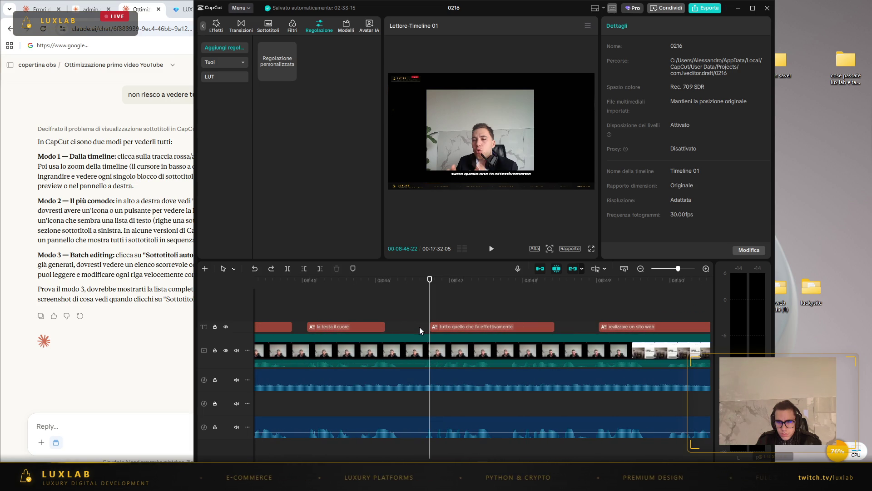
{"action": "scroll", "coordinate": [418, 327], "scroll_direction": "down", "scroll_amount": 2}
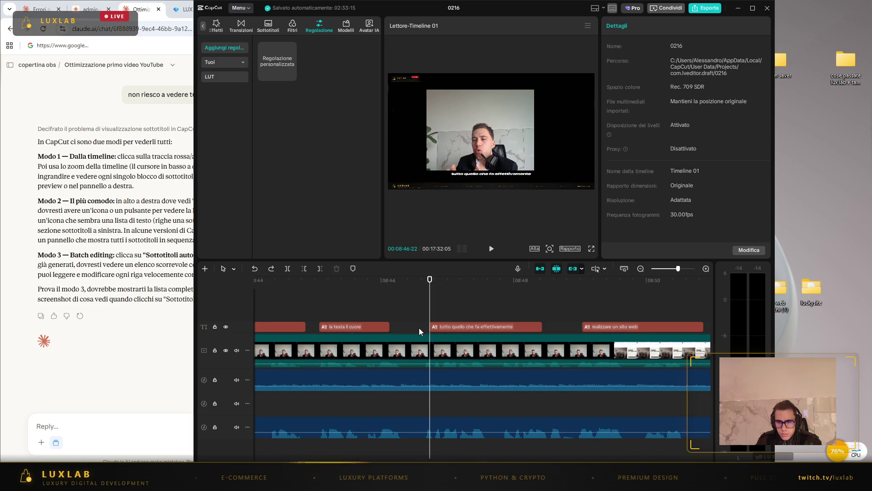
{"action": "left_click", "coordinate": [493, 251]}
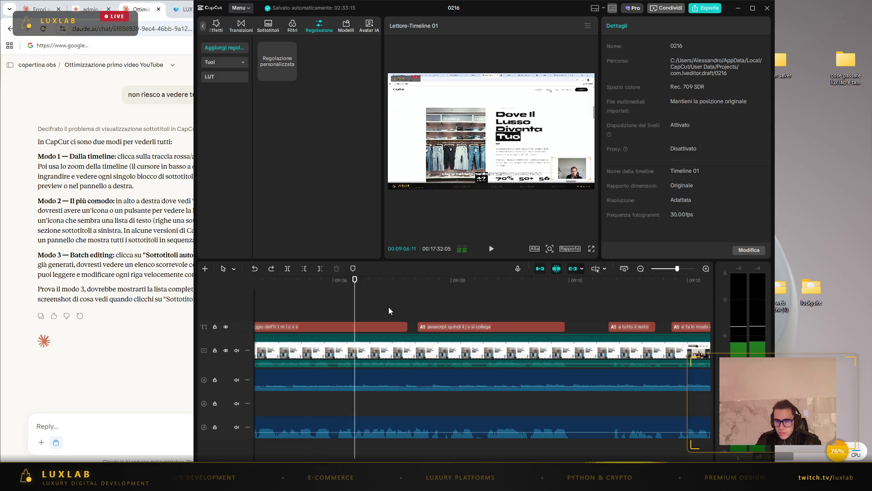
- Change the spaced-out 'h t m l' caption to 'viene cablato nel linguaggio dell'html css'
{"action": "key", "text": "space"}
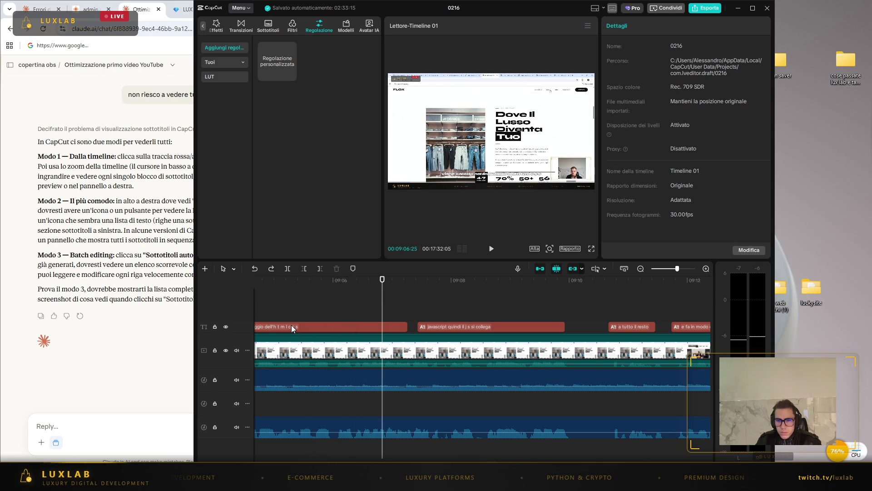
{"action": "left_click", "coordinate": [291, 327]}
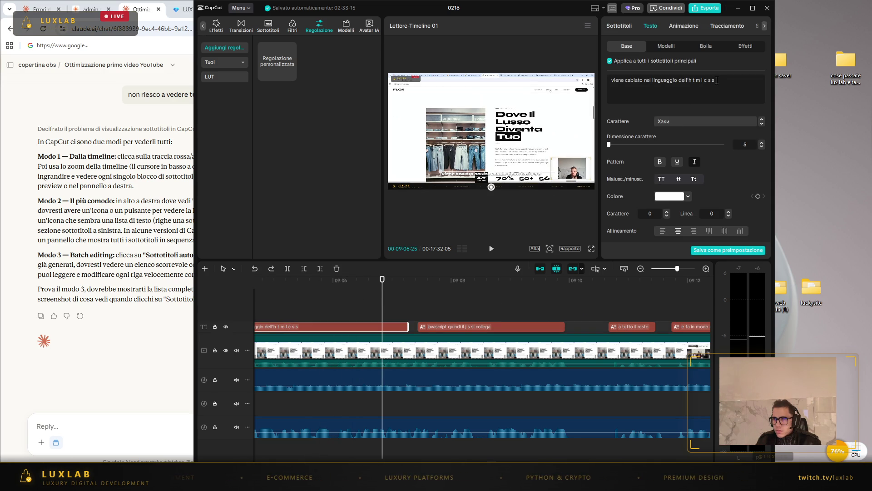
{"action": "key", "text": "BackSpace"}
{"action": "key", "text": "BackSpace"}
{"action": "key", "text": "BackSpace"}
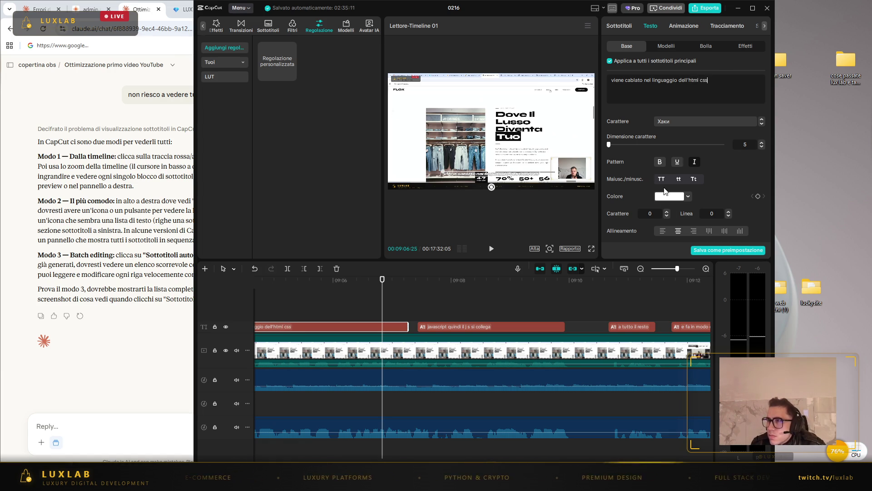
{"action": "left_click", "coordinate": [712, 251]}
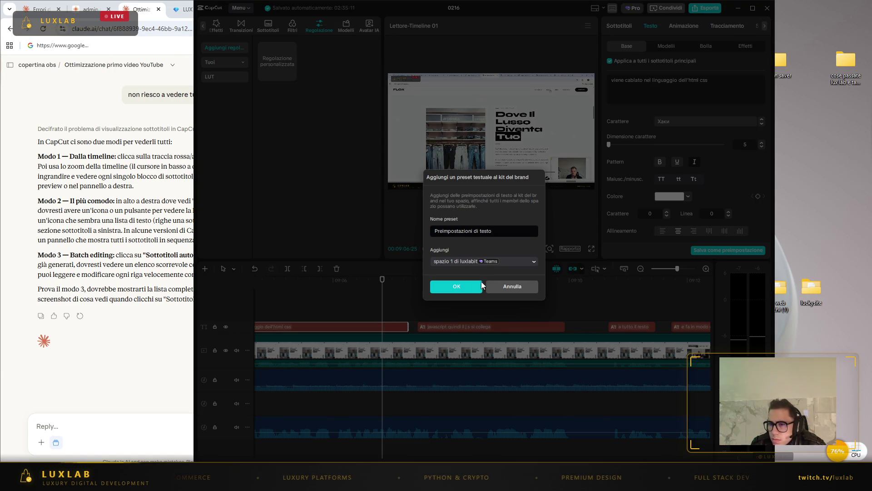
{"action": "left_click", "coordinate": [498, 286]}
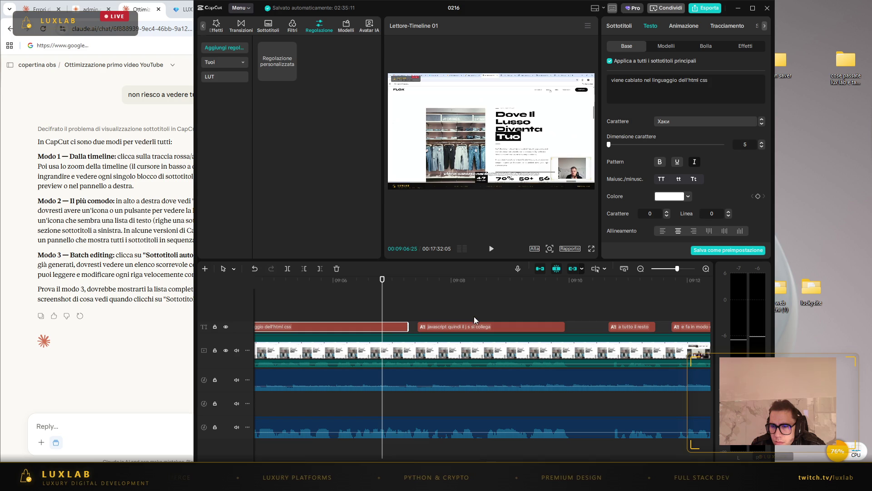
- Check the 'javascript quindi il j s si collega' subtitle and resume playback
{"action": "left_click", "coordinate": [465, 326]}
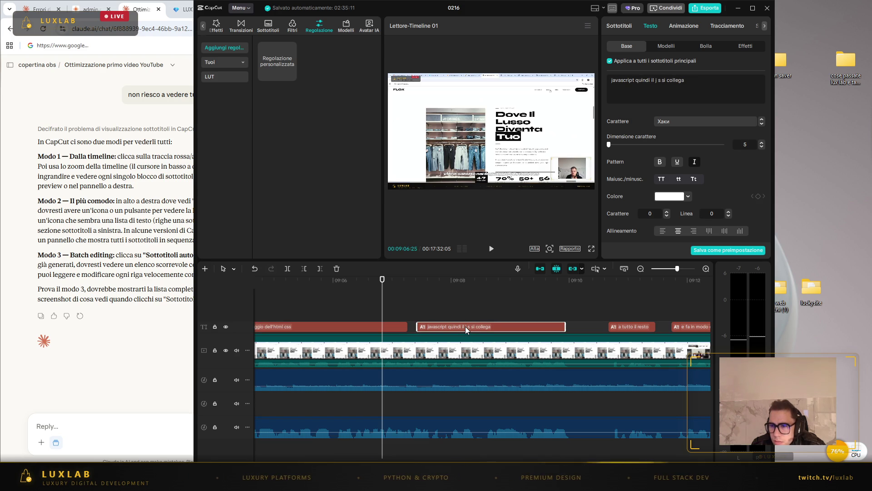
{"action": "left_click", "coordinate": [489, 309]}
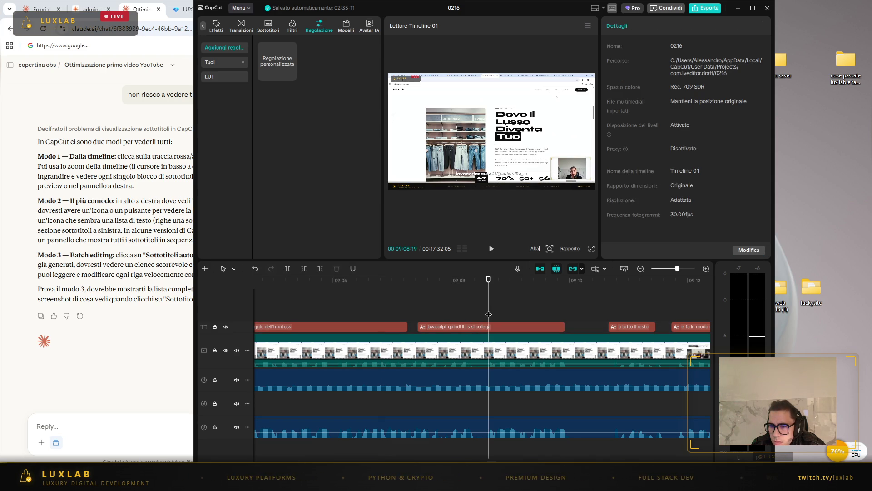
{"action": "left_click", "coordinate": [491, 249]}
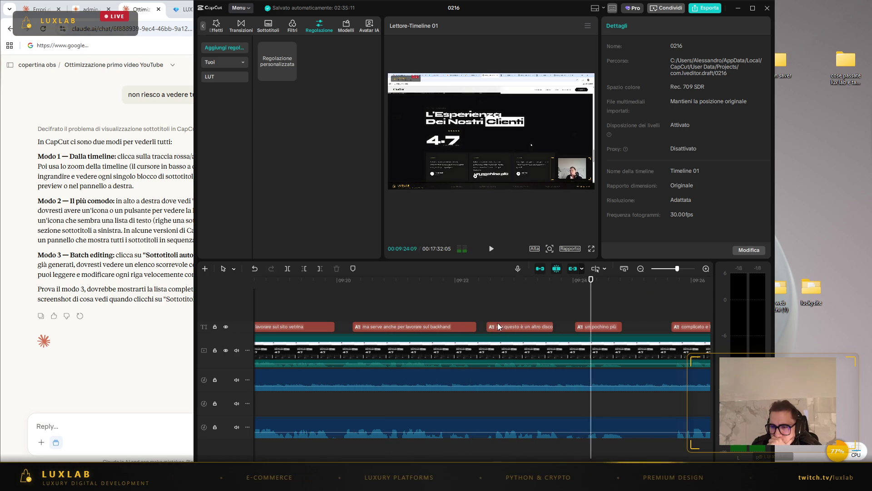
- Check the 'ma serve anche per lavorare sul backhand' subtitle, pausing and stepping back a few frames
{"action": "left_click", "coordinate": [447, 326]}
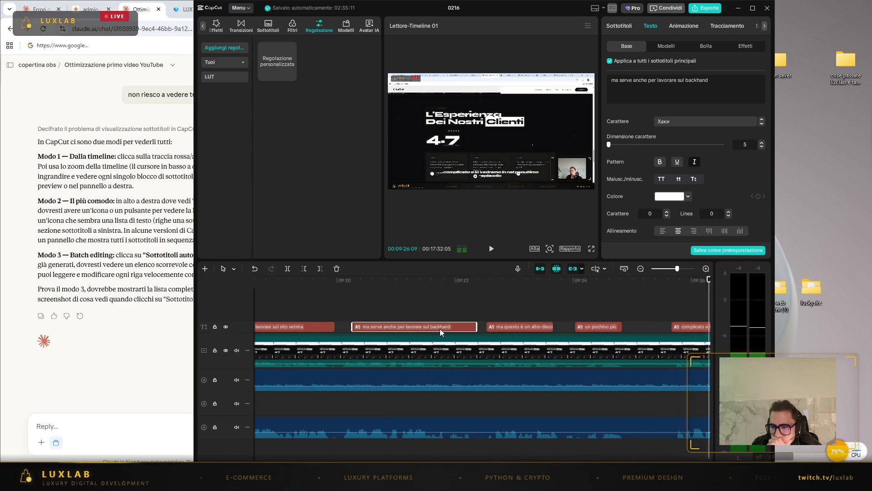
{"action": "left_click", "coordinate": [298, 317]}
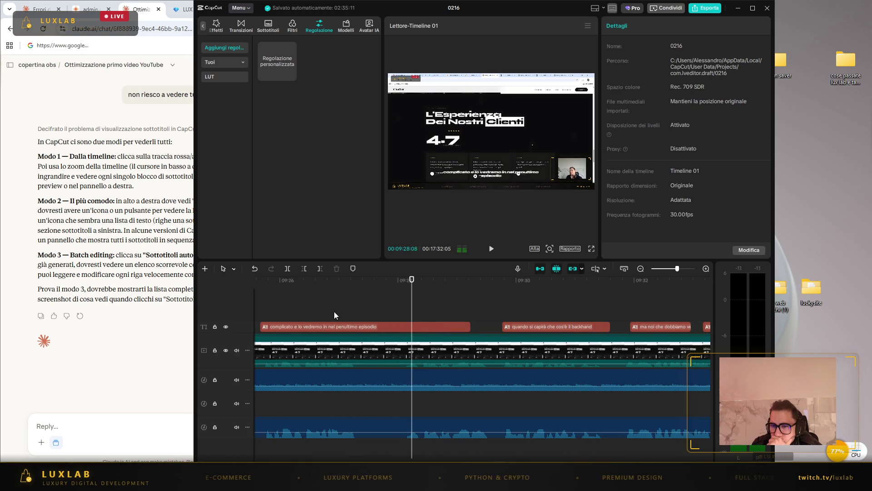
{"action": "left_click", "coordinate": [490, 249]}
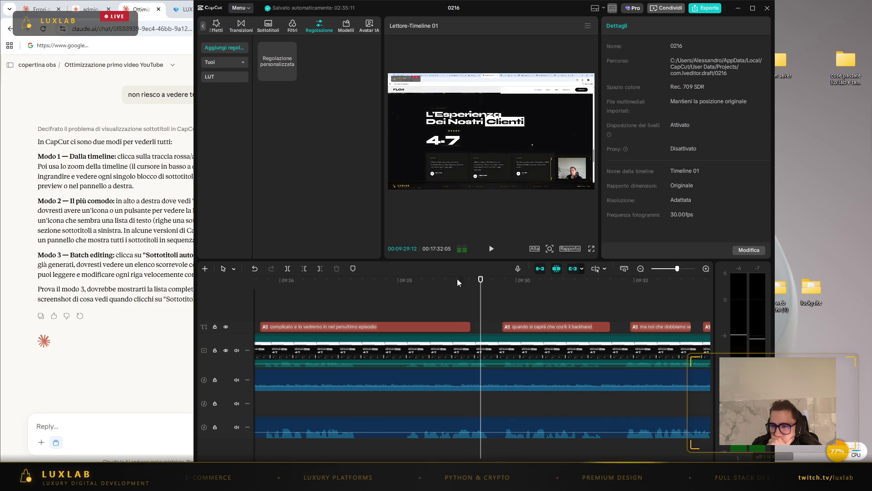
{"action": "key", "text": "Left"}
{"action": "key", "text": "Left"}
{"action": "key", "text": "Left"}
{"action": "key", "text": "Left"}
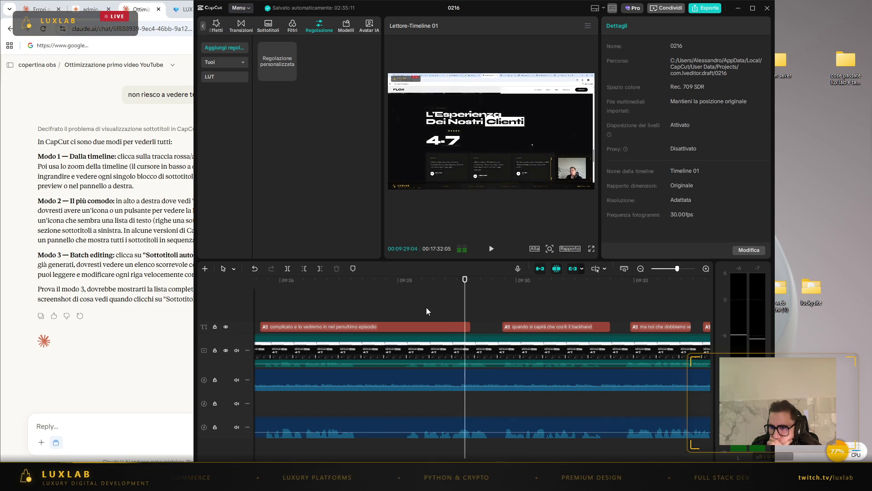
{"action": "key", "text": "Left"}
{"action": "key", "text": "Left"}
{"action": "key", "text": "Left"}
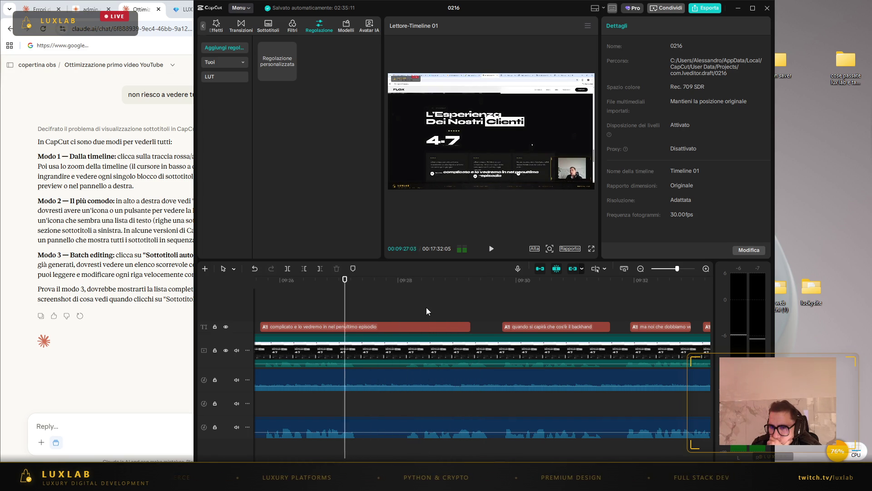
{"action": "key", "text": "Left"}
{"action": "key", "text": "Left"}
{"action": "key", "text": "Left"}
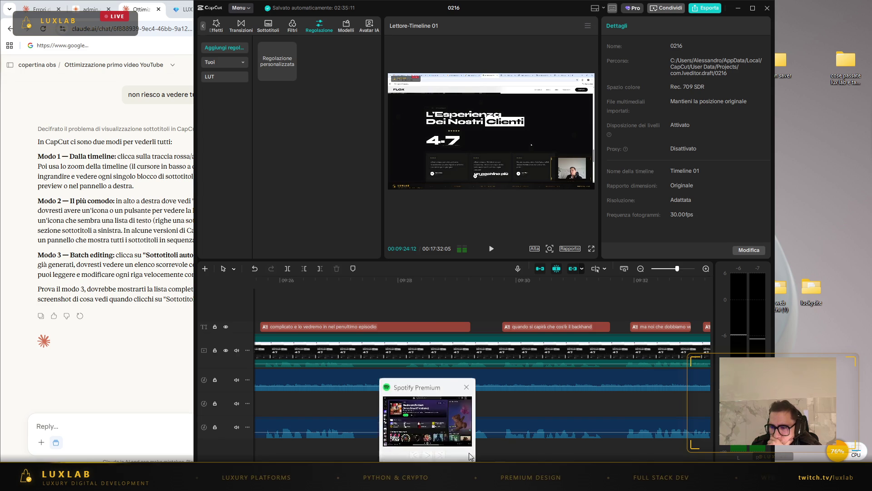
{"action": "scroll", "coordinate": [481, 357], "scroll_direction": "left", "scroll_amount": 5}
{"action": "scroll", "coordinate": [483, 357], "scroll_direction": "right", "scroll_amount": 5}
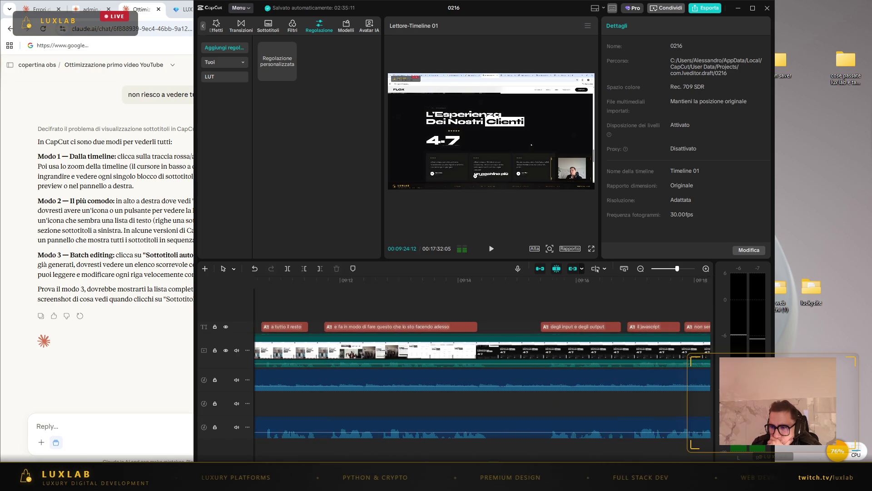
{"action": "scroll", "coordinate": [515, 407], "scroll_direction": "left", "scroll_amount": 2}
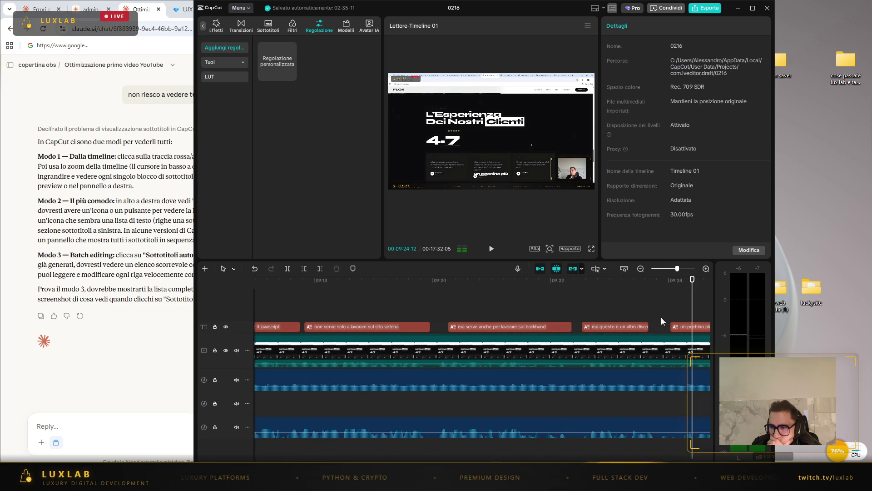
- Change 'backhand' to 'backand' in two subtitles and resume playback
{"action": "left_click", "coordinate": [539, 328]}
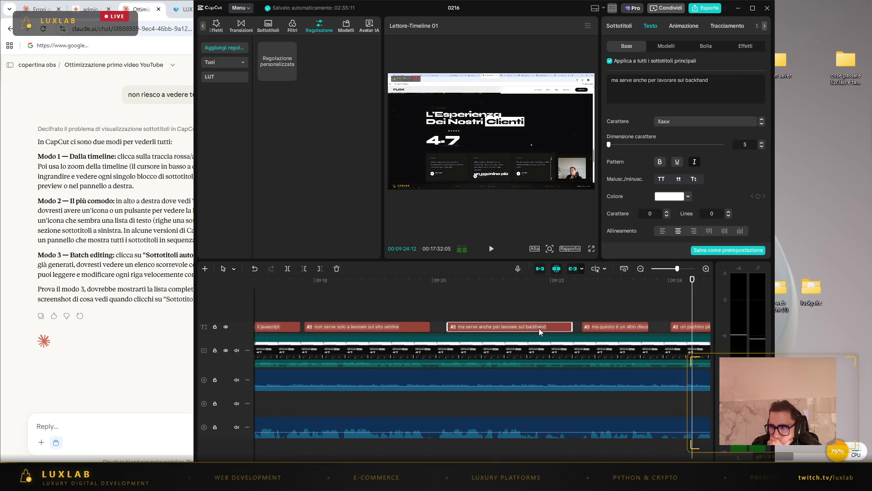
{"action": "left_click", "coordinate": [700, 80]}
{"action": "key", "text": "BackSpace"}
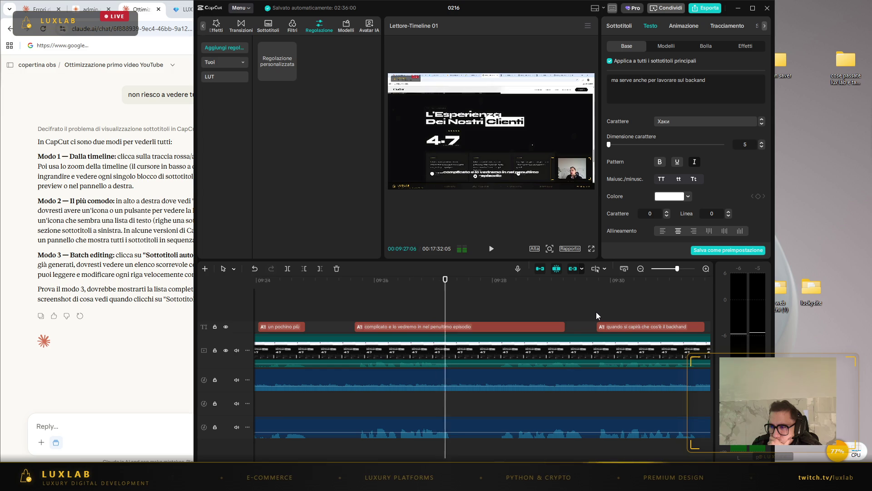
{"action": "left_click", "coordinate": [491, 249]}
{"action": "left_click", "coordinate": [675, 326]}
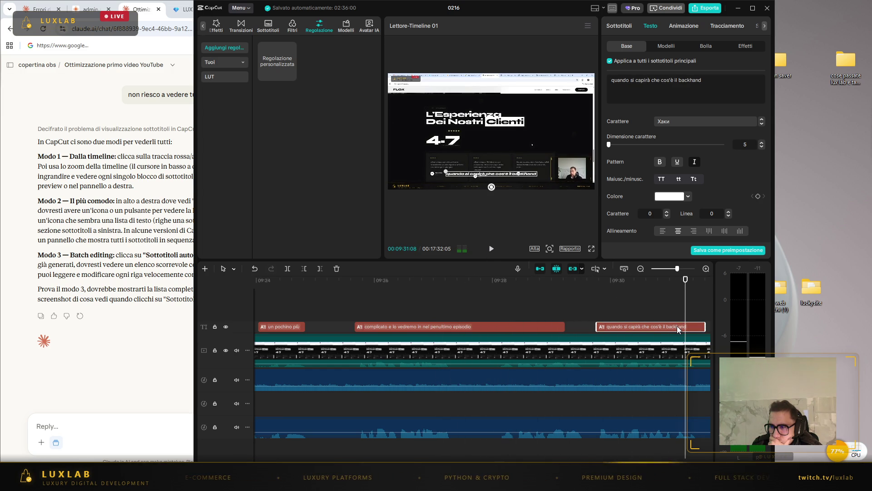
{"action": "left_click", "coordinate": [693, 80]}
{"action": "key", "text": "BackSpace"}
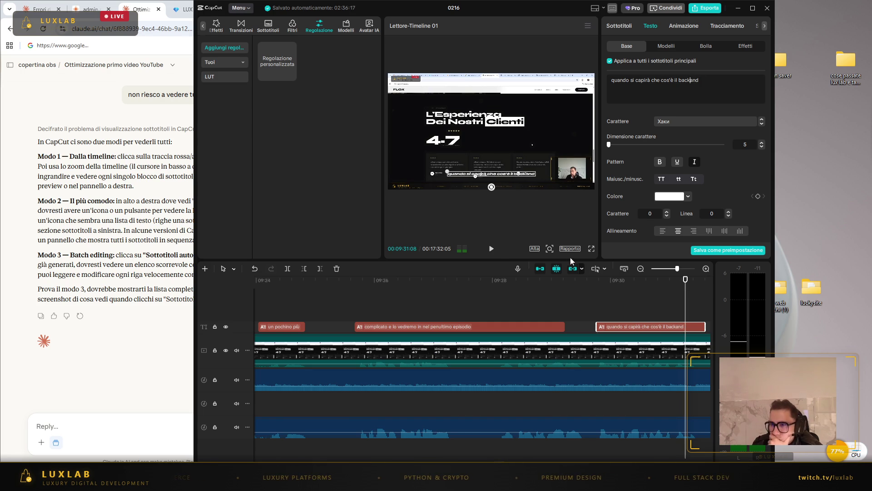
{"action": "left_click", "coordinate": [496, 252]}
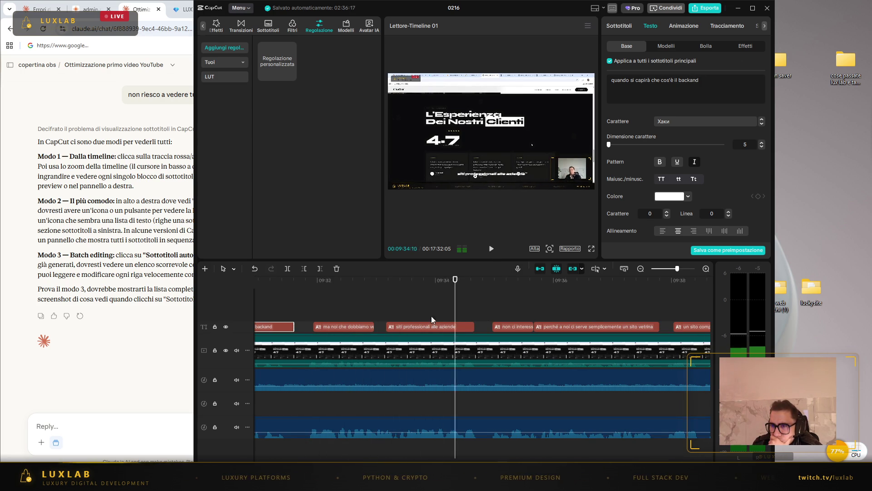
- Fix the 'con h t m l c s s' subtitle to read 'con html css' and play it back
{"action": "left_click", "coordinate": [355, 326]}
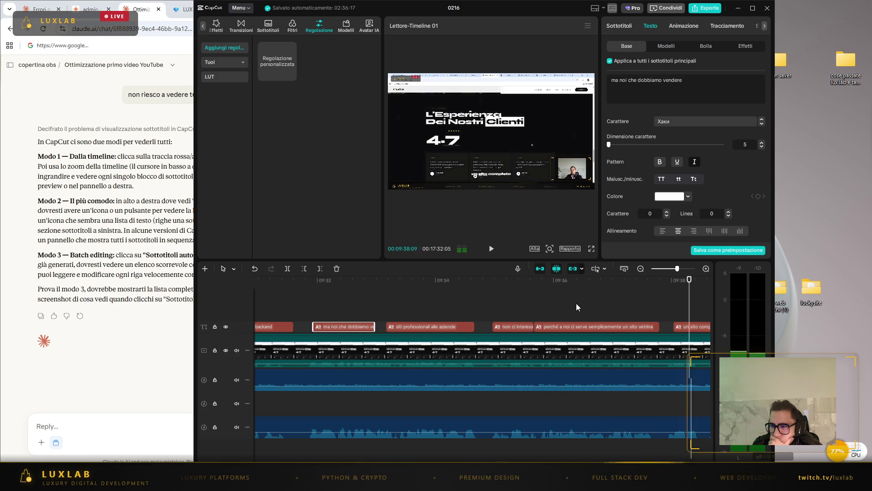
{"action": "left_click", "coordinate": [375, 327]}
{"action": "left_click", "coordinate": [491, 249]}
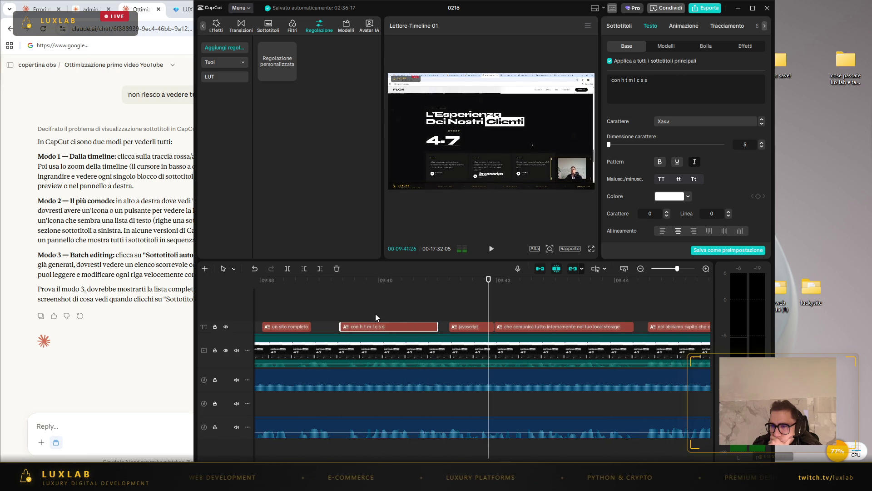
{"action": "key", "text": "BackSpace"}
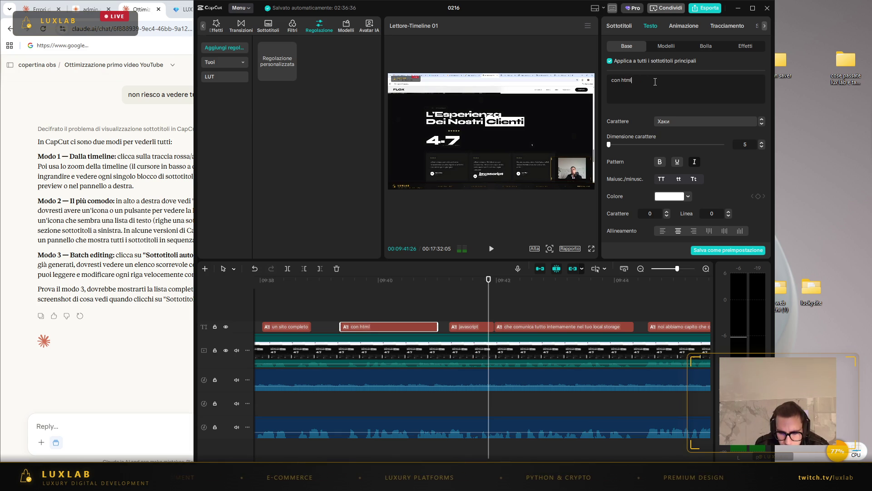
{"action": "type", "text": " css"}
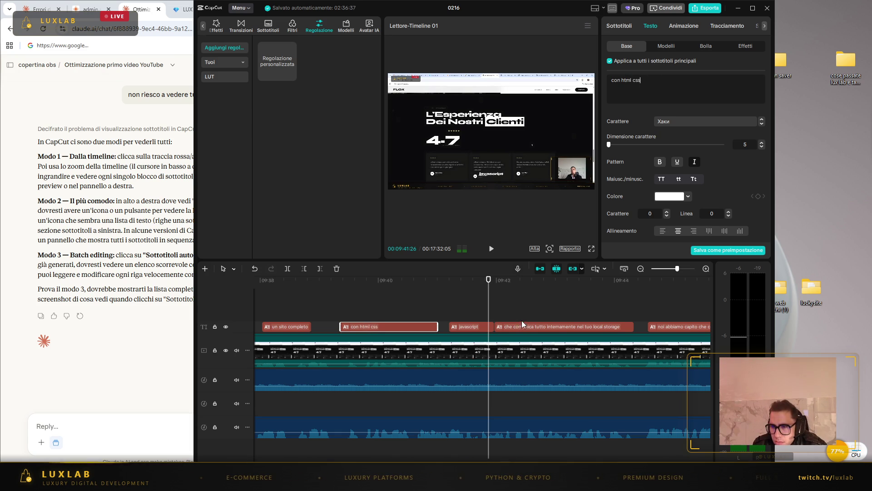
{"action": "left_click", "coordinate": [491, 248]}
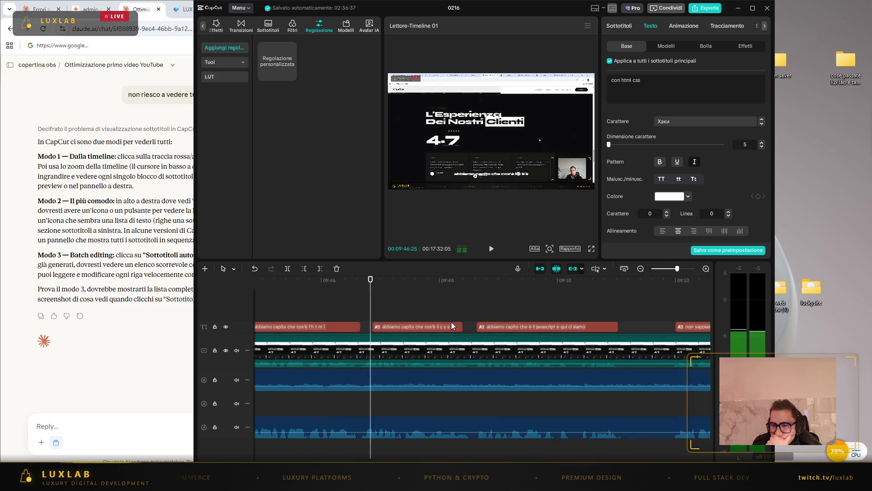
- Edit the 'abbiamo capito che cos'è' captions to end in 'l'html' and 'il css', then resume playback
{"action": "left_click", "coordinate": [326, 326]}
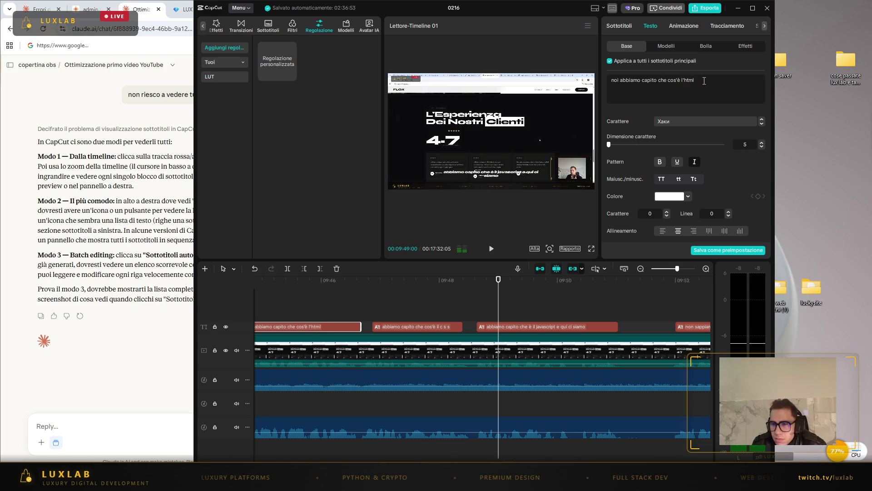
{"action": "left_click", "coordinate": [437, 327]}
{"action": "type", "text": "il css"}
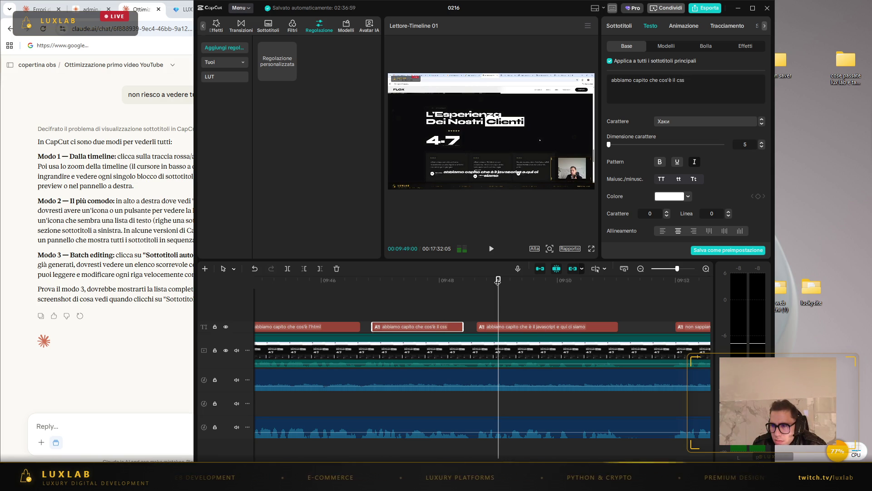
{"action": "left_click", "coordinate": [491, 249]}
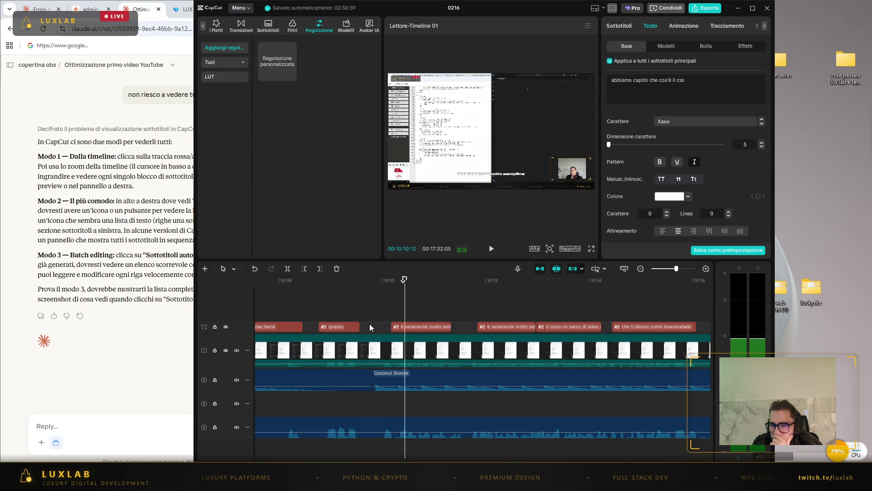
- Pause, scrub back and replay the subtitles leading up to 'ma andremo direttamente'
{"action": "left_click", "coordinate": [284, 327]}
{"action": "left_click", "coordinate": [340, 327]}
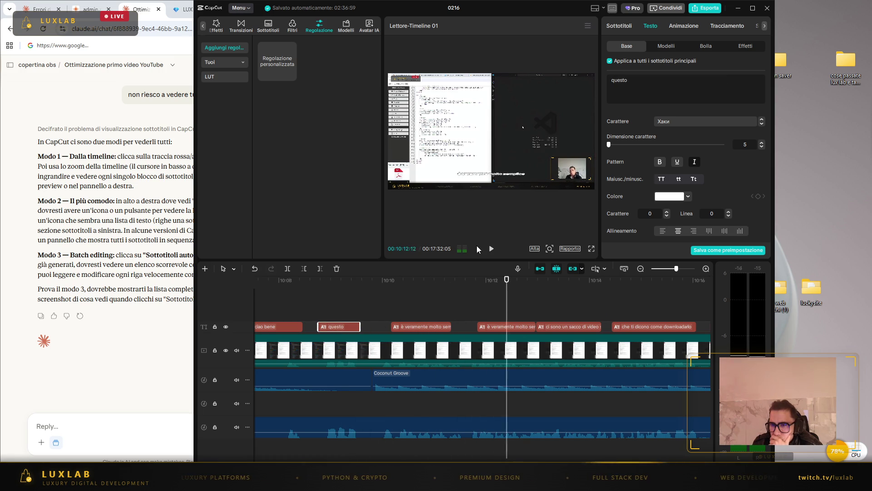
{"action": "left_click", "coordinate": [491, 248]}
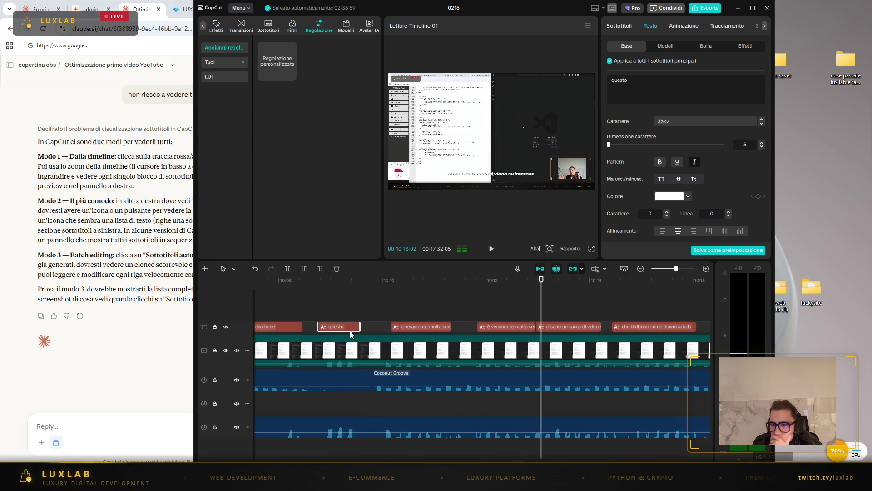
{"action": "mouse_move", "coordinate": [534, 281]}
{"action": "left_mouse_down"}
{"action": "mouse_move", "coordinate": [450, 274]}
{"action": "mouse_move", "coordinate": [255, 292]}
{"action": "mouse_move", "coordinate": [425, 304]}
{"action": "left_mouse_up"}
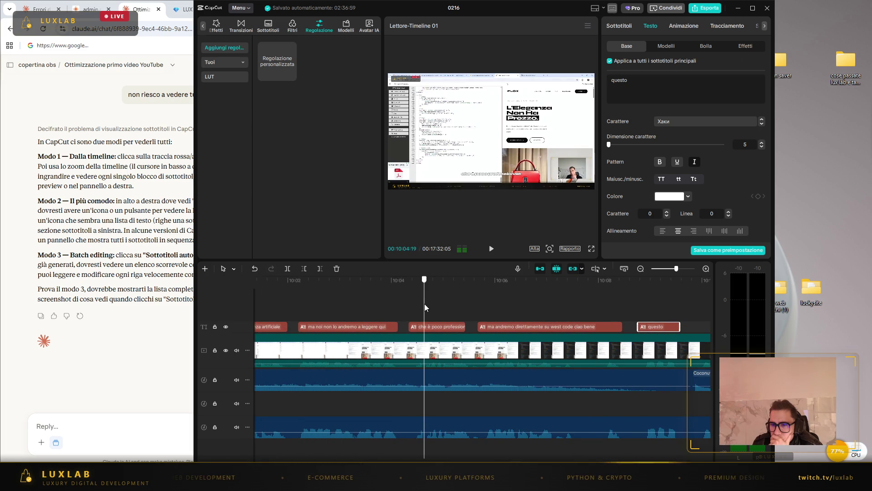
{"action": "left_click", "coordinate": [491, 249]}
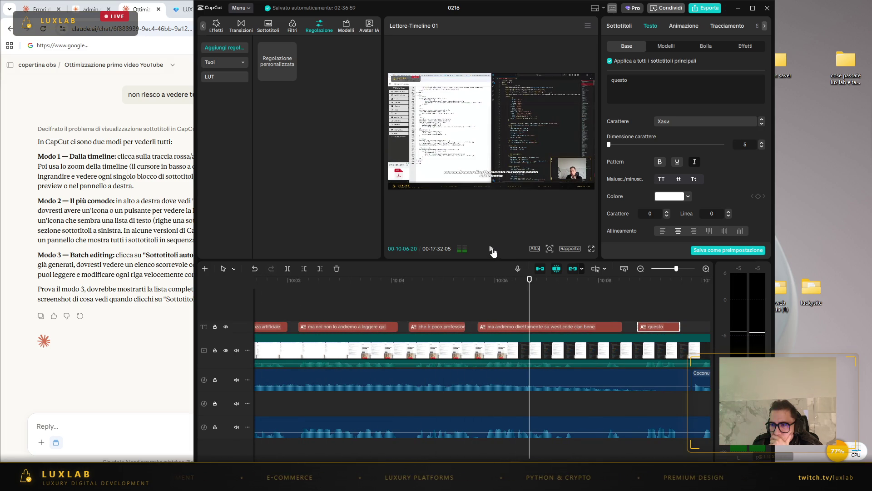
- Replace 'west' with 'vs' in 'ma andremo direttamente su west code' and replay it
{"action": "left_click", "coordinate": [557, 327]}
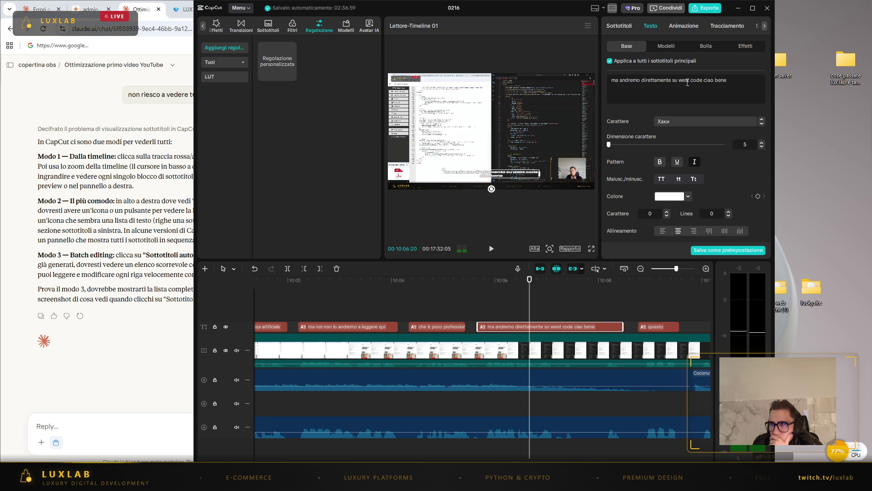
{"action": "key", "text": "BackSpace"}
{"action": "key", "text": "BackSpace"}
{"action": "key", "text": "BackSpace"}
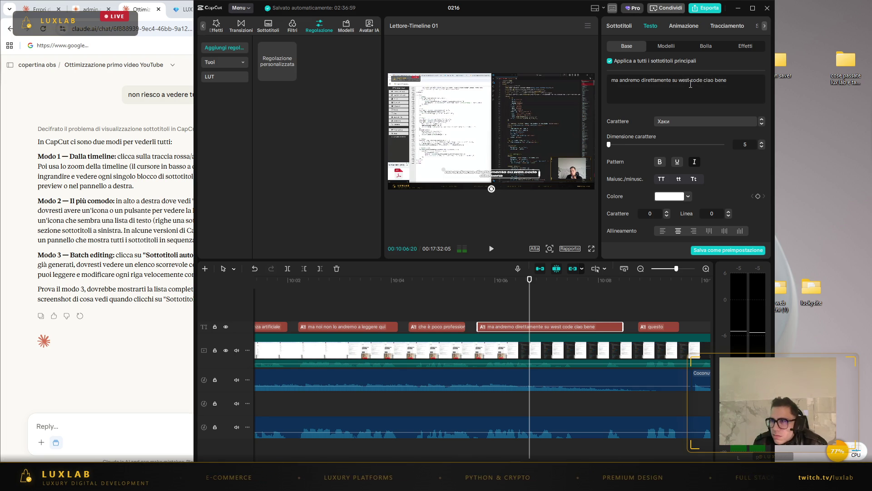
{"action": "type", "text": "vs"}
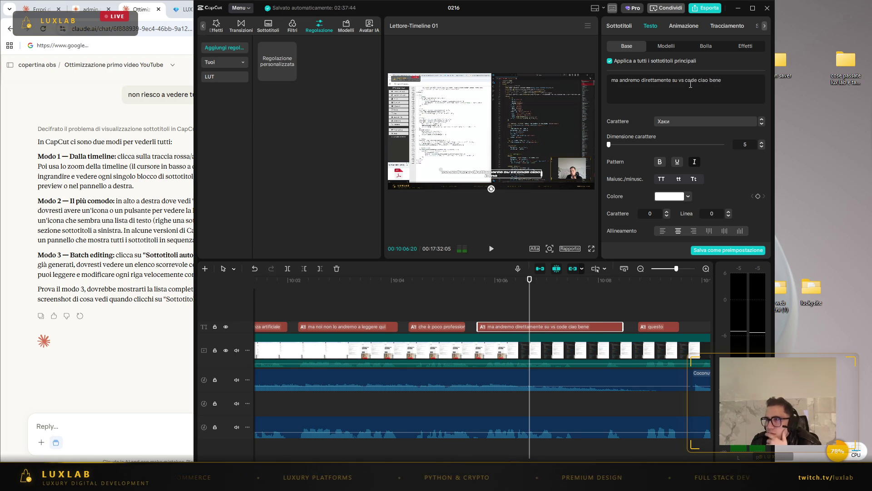
{"action": "left_click", "coordinate": [489, 250]}
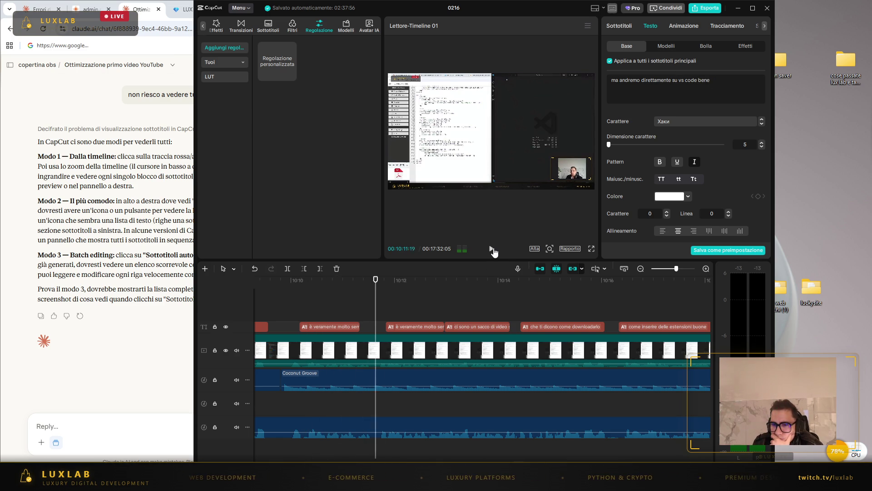
- Replace 'west' with 'vs' so the caption reads 'da vs code', then replay it
{"action": "left_click", "coordinate": [491, 249]}
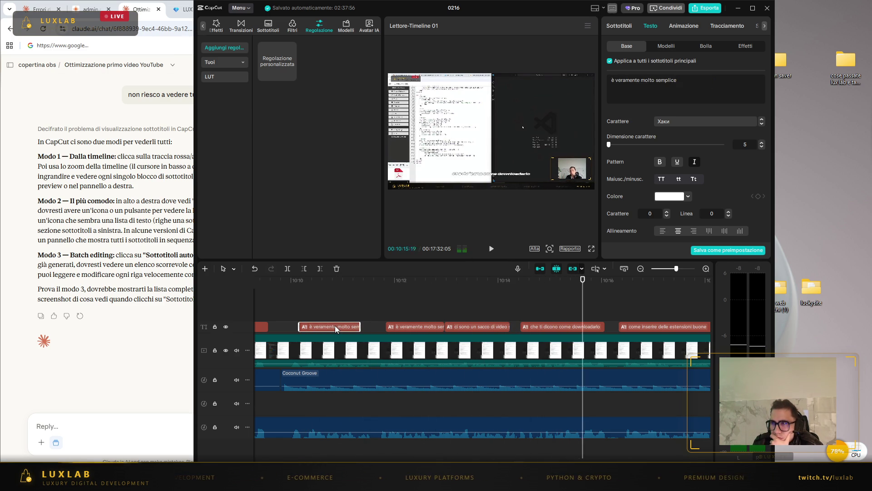
{"action": "left_click", "coordinate": [412, 326]}
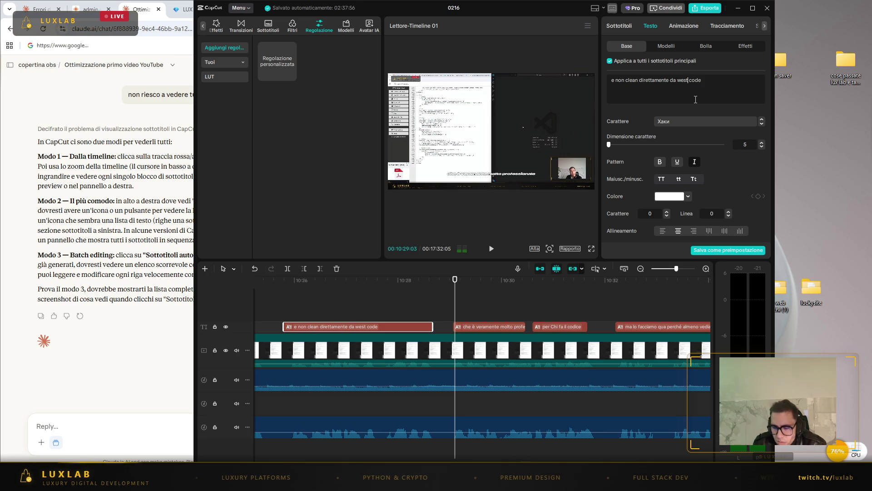
{"action": "key", "text": "BackSpace"}
{"action": "key", "text": "BackSpace"}
{"action": "key", "text": "BackSpace"}
{"action": "type", "text": "vs"}
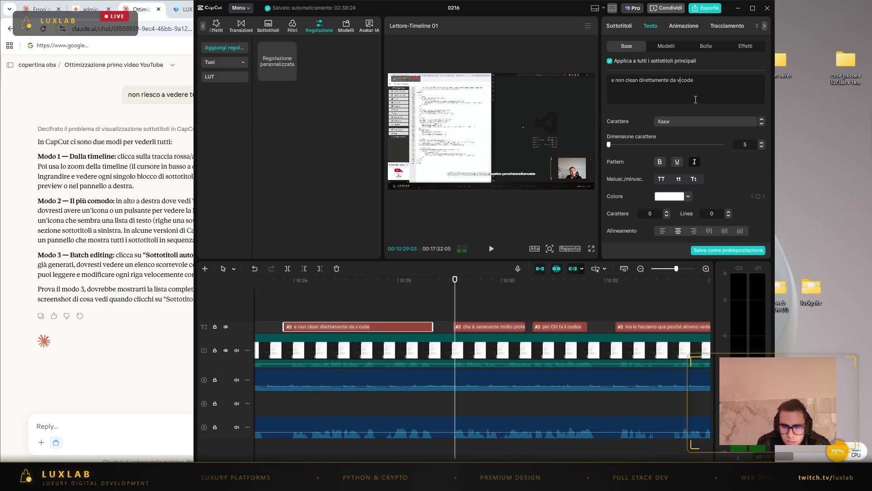
{"action": "left_click", "coordinate": [492, 249]}
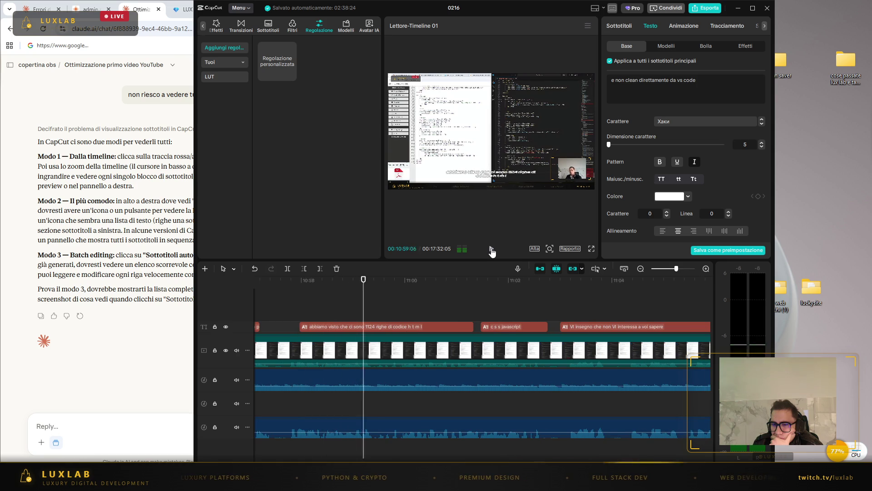
- Fix the spaced-out 'h t m l' so the caption reads '1124 righe di codice html'
{"action": "left_click", "coordinate": [491, 249]}
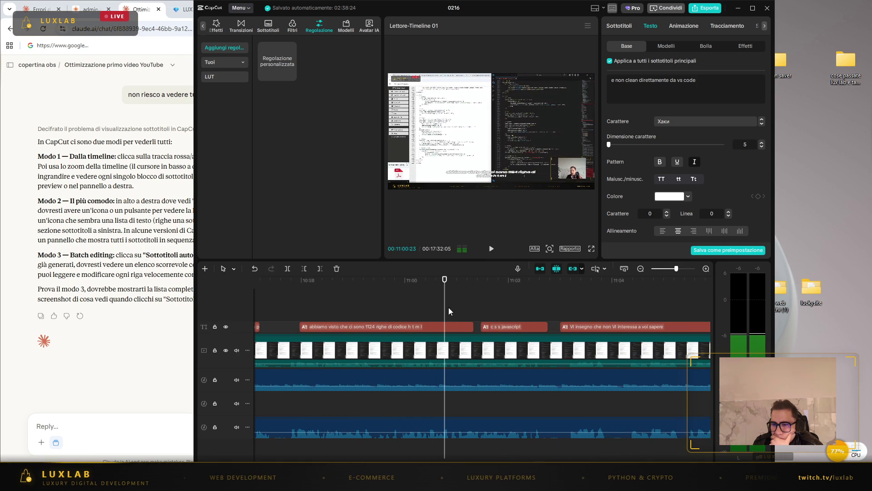
{"action": "left_click", "coordinate": [419, 327]}
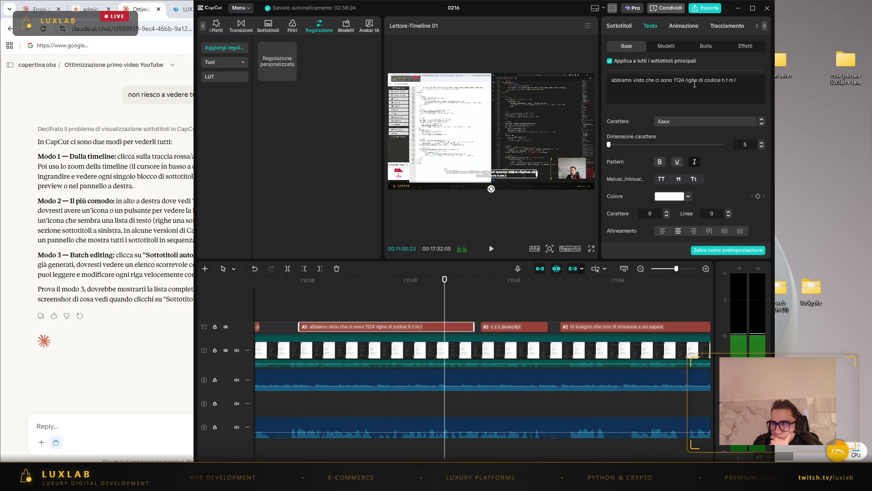
{"action": "key", "text": "BackSpace"}
{"action": "key", "text": "BackSpace"}
{"action": "key", "text": "BackSpace"}
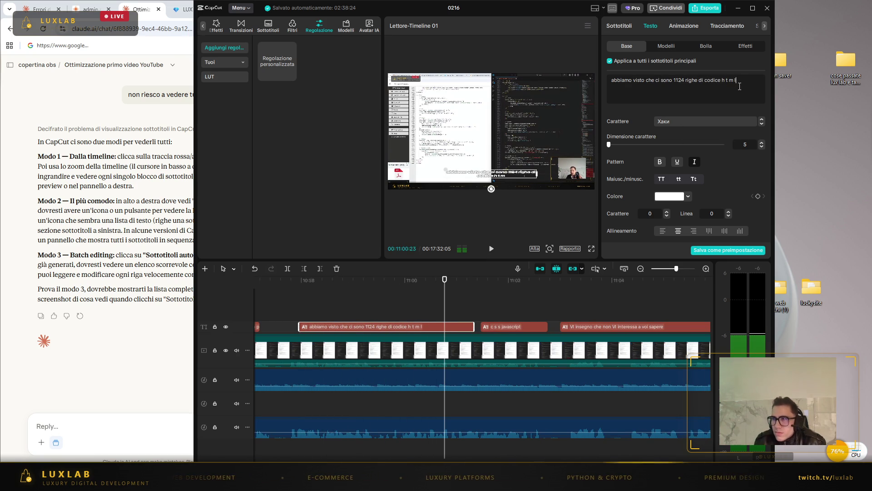
{"action": "type", "text": "tml"}
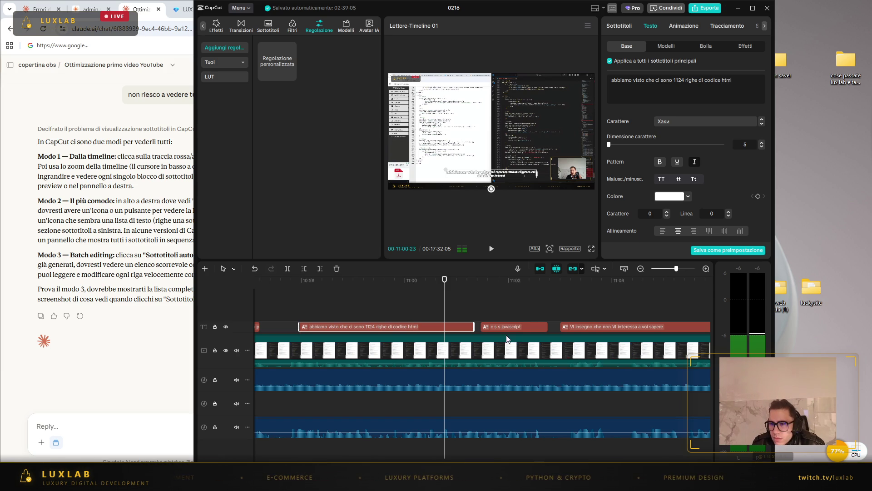
- Fix the spaced-out 'c s s' so the next caption reads 'css javascript', then resume playback
{"action": "left_click", "coordinate": [513, 324]}
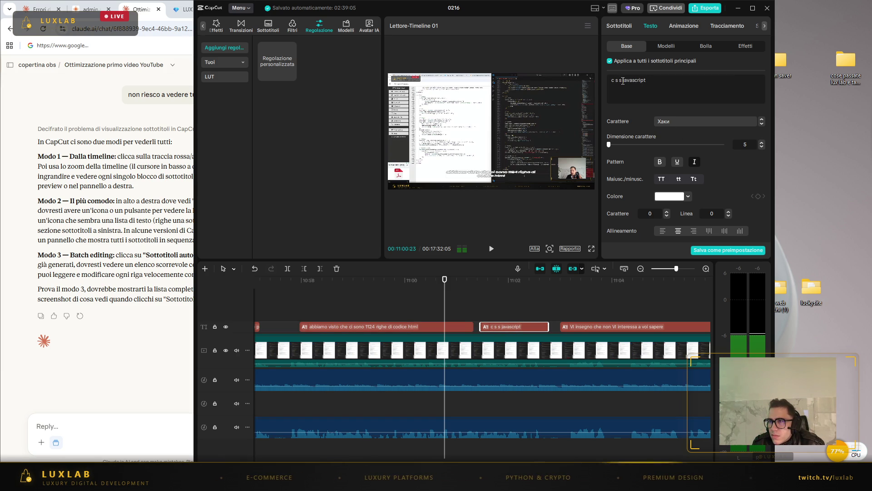
{"action": "key", "text": "BackSpace"}
{"action": "key", "text": "BackSpace"}
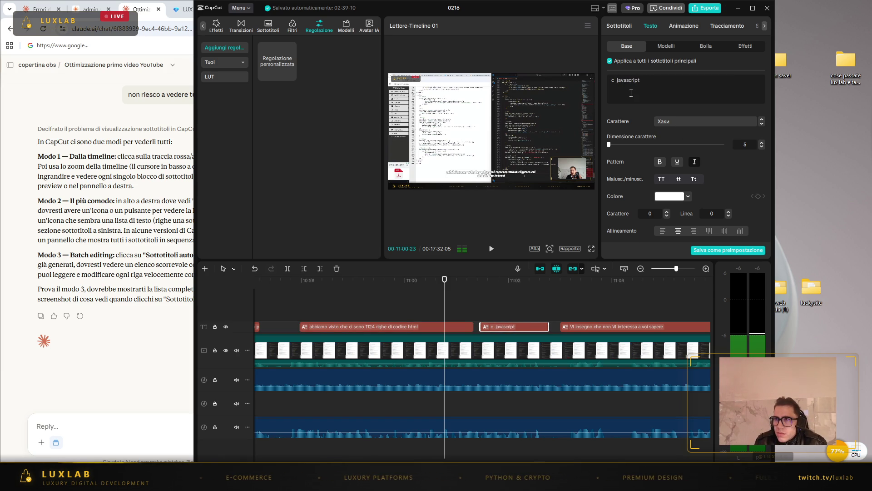
{"action": "type", "text": "ss"}
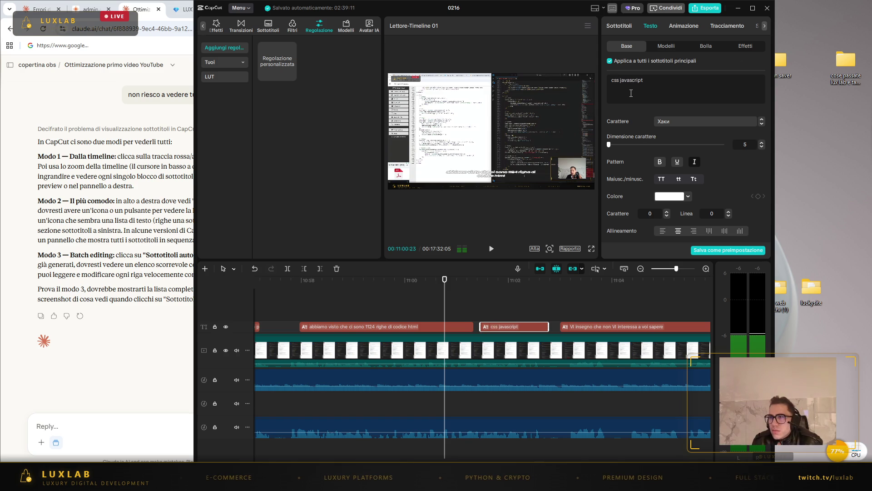
{"action": "key", "text": "space"}
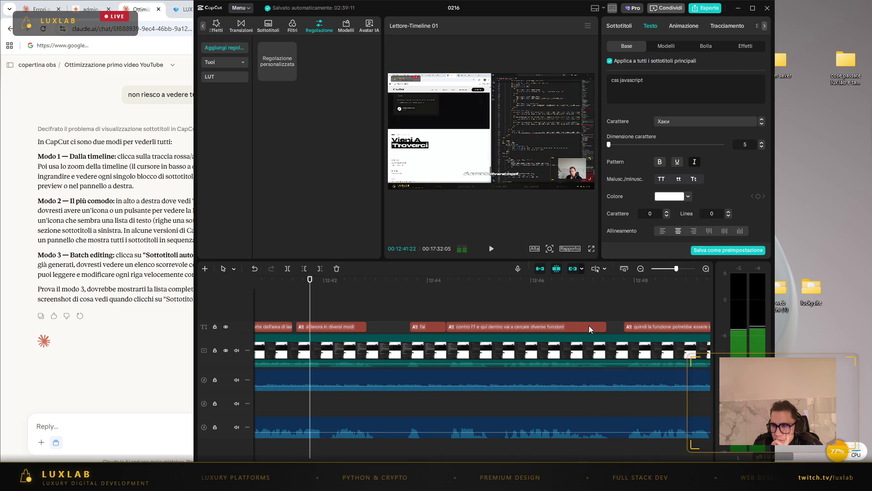
- Add 'le' to the terminal caption so it ends with 'terminale'
{"action": "left_click", "coordinate": [278, 325]}
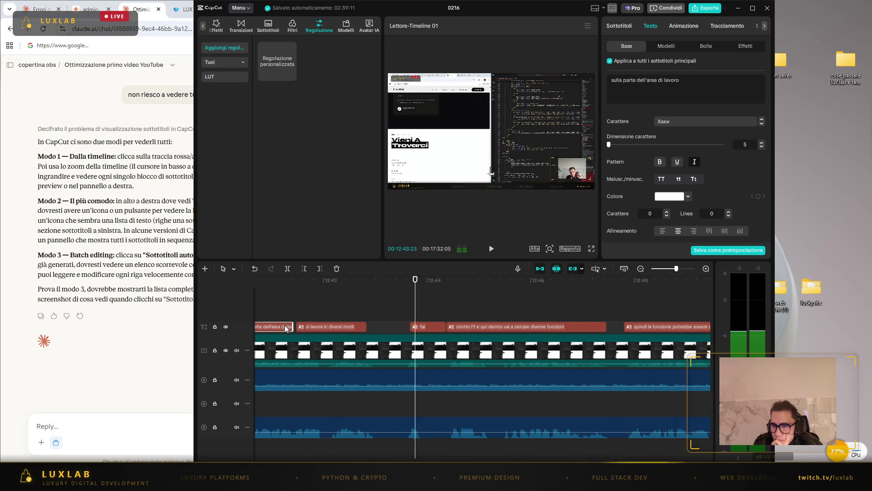
{"action": "left_click", "coordinate": [536, 314]}
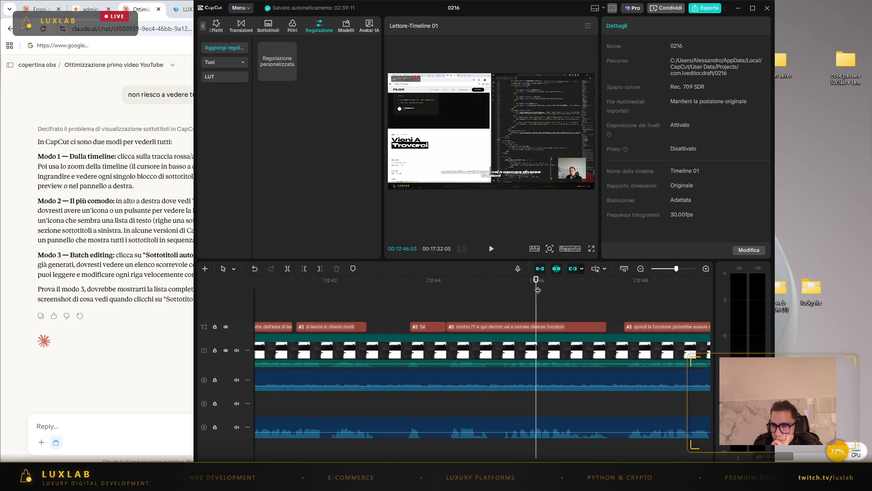
{"action": "mouse_move", "coordinate": [536, 281]}
{"action": "left_mouse_down"}
{"action": "mouse_move", "coordinate": [292, 296]}
{"action": "mouse_move", "coordinate": [299, 302]}
{"action": "mouse_move", "coordinate": [282, 295]}
{"action": "left_mouse_up"}
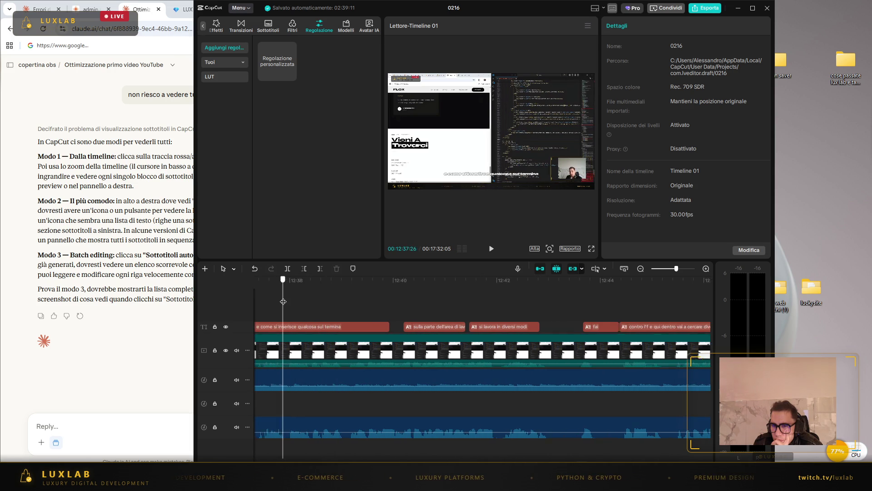
{"action": "left_click", "coordinate": [359, 326]}
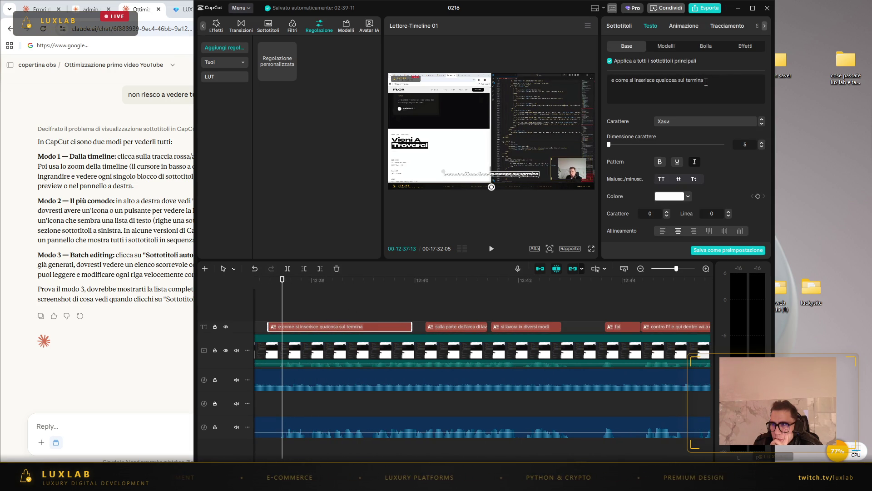
{"action": "type", "text": "le"}
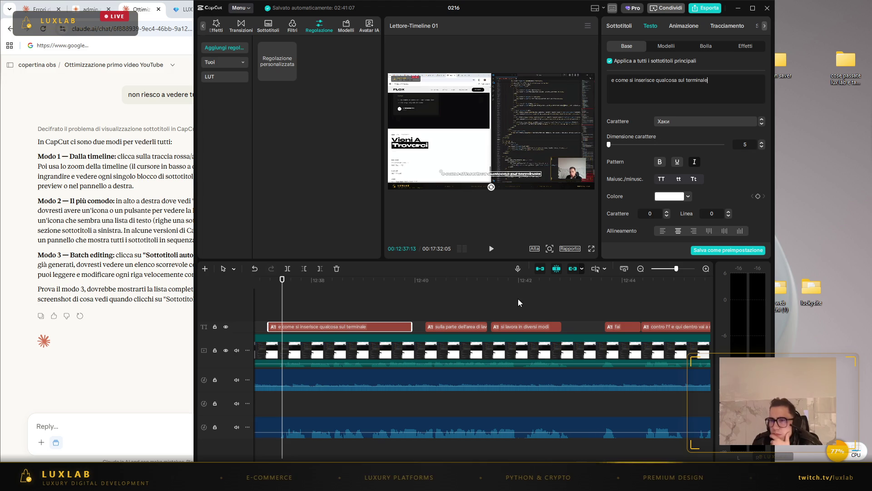
- Delete the 'millequattrocentomille' and 'e 49 OK 6 qui dentro' captions
{"action": "left_click", "coordinate": [491, 250]}
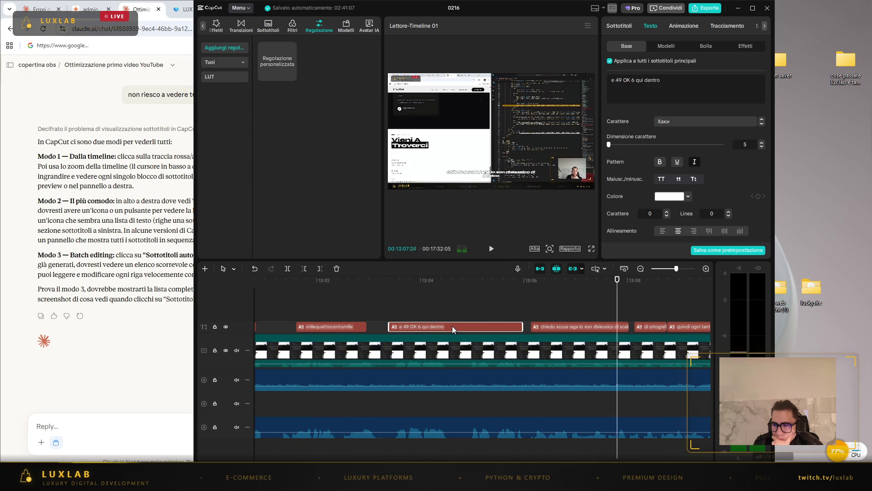
{"action": "left_click", "coordinate": [570, 295]}
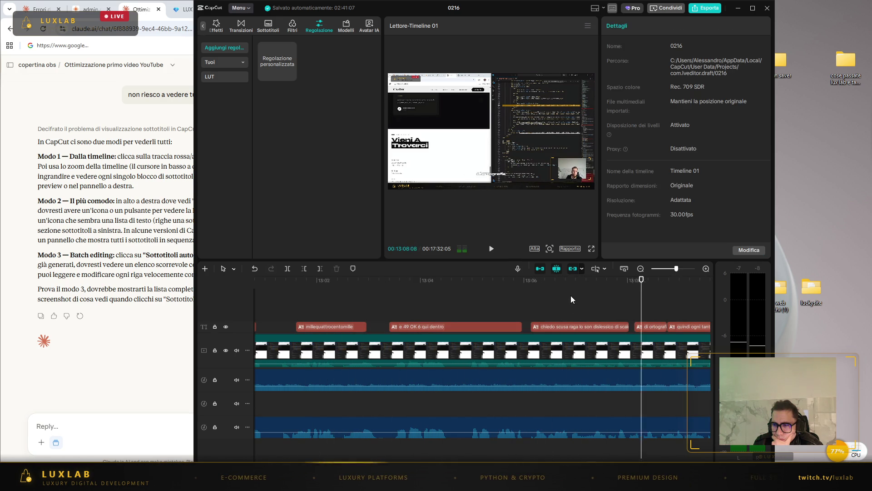
{"action": "left_click", "coordinate": [357, 329]}
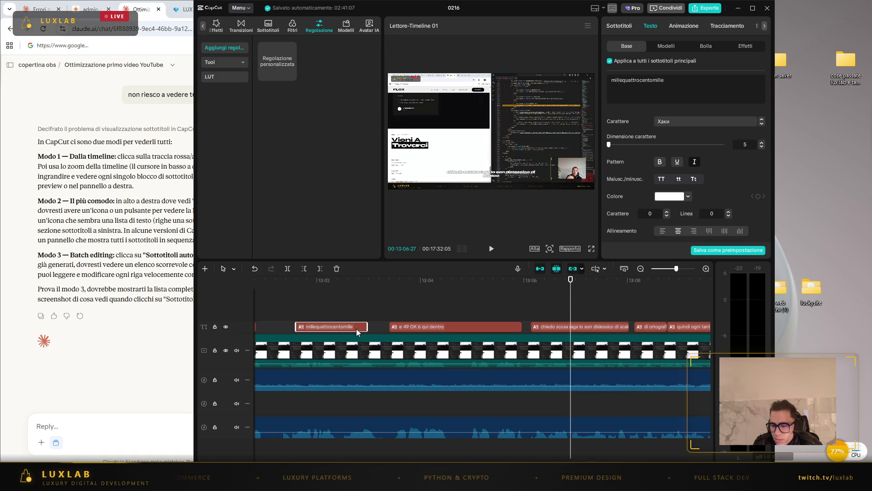
{"action": "key", "text": "Delete"}
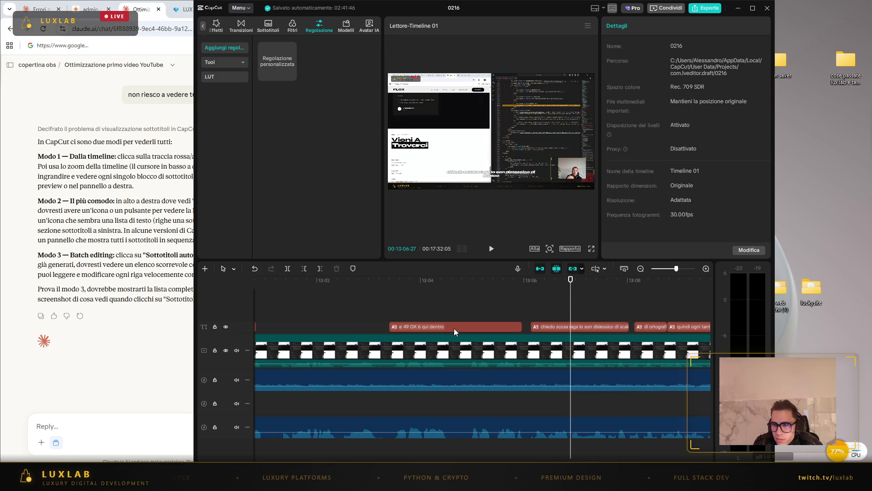
{"action": "left_click", "coordinate": [457, 329]}
{"action": "key", "text": "Delete"}
{"action": "left_click", "coordinate": [491, 248]}
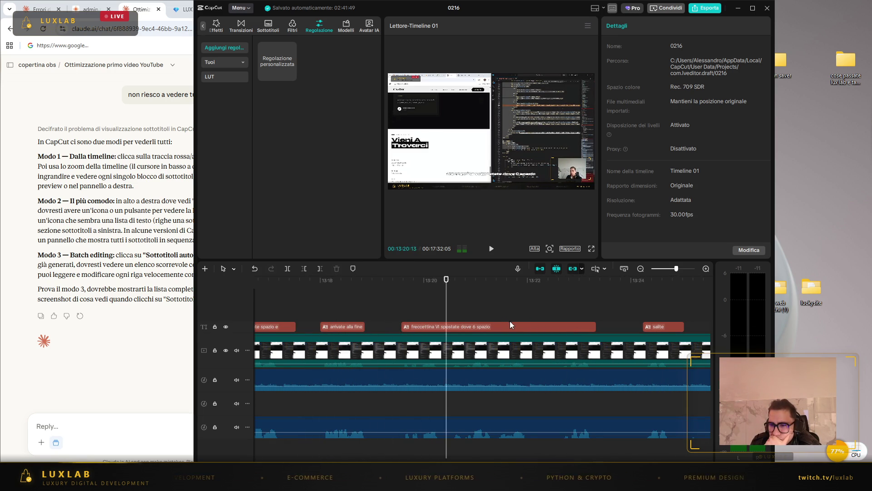
- Change '6' to 'sei' so the caption reads 'dove sei spazio', then replay it
{"action": "left_click", "coordinate": [483, 327]}
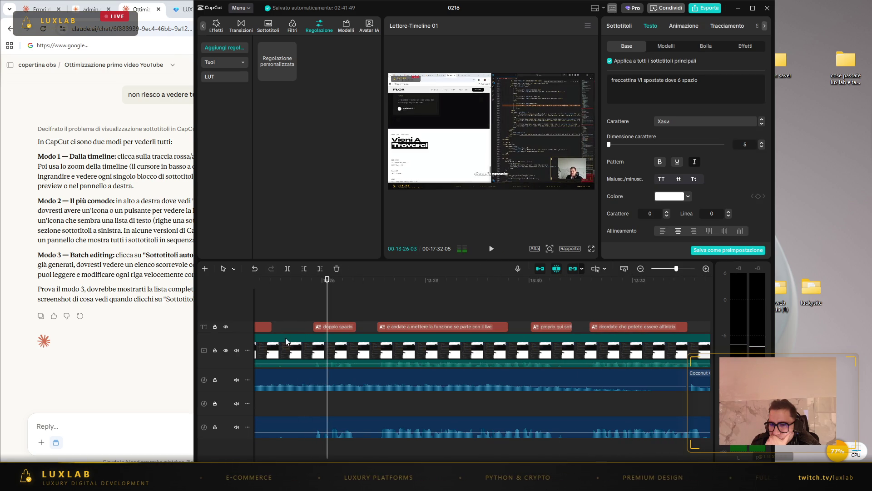
{"action": "left_click", "coordinate": [274, 327]}
{"action": "left_click", "coordinate": [263, 326]}
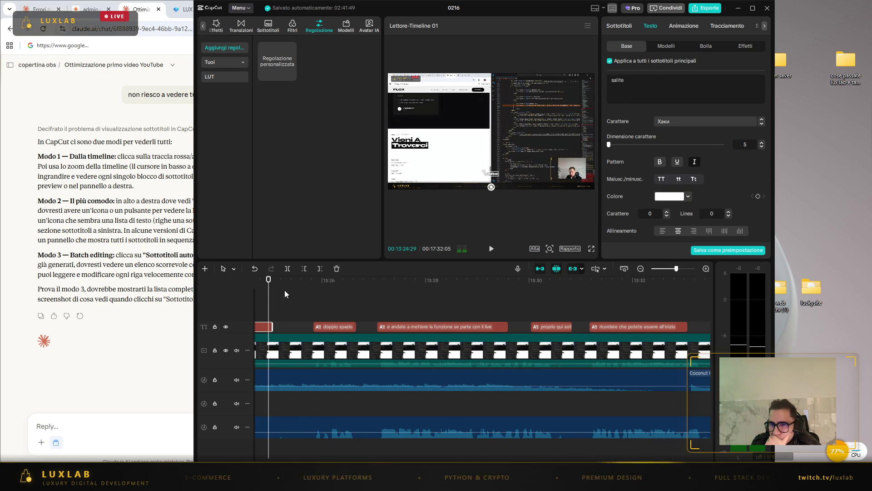
{"action": "mouse_move", "coordinate": [269, 282]}
{"action": "left_mouse_down"}
{"action": "mouse_move", "coordinate": [255, 282]}
{"action": "mouse_move", "coordinate": [512, 283]}
{"action": "left_mouse_up"}
{"action": "left_click", "coordinate": [585, 328]}
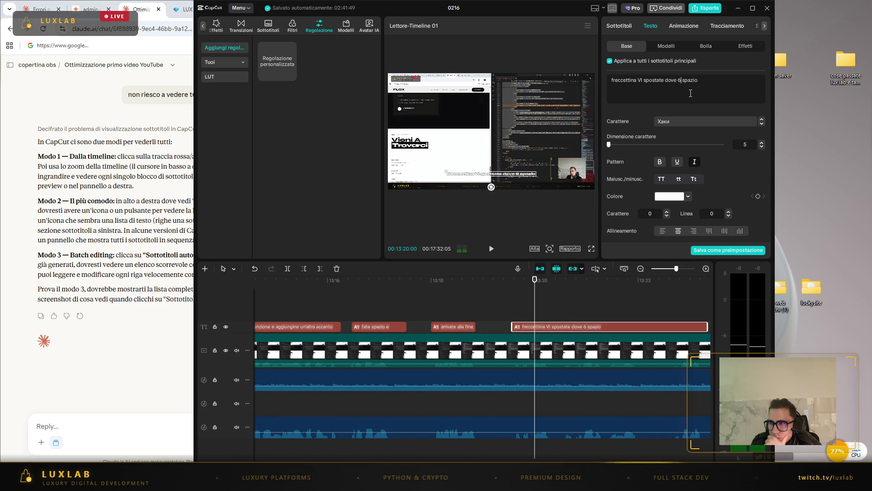
{"action": "key", "text": "BackSpace"}
{"action": "type", "text": "sei"}
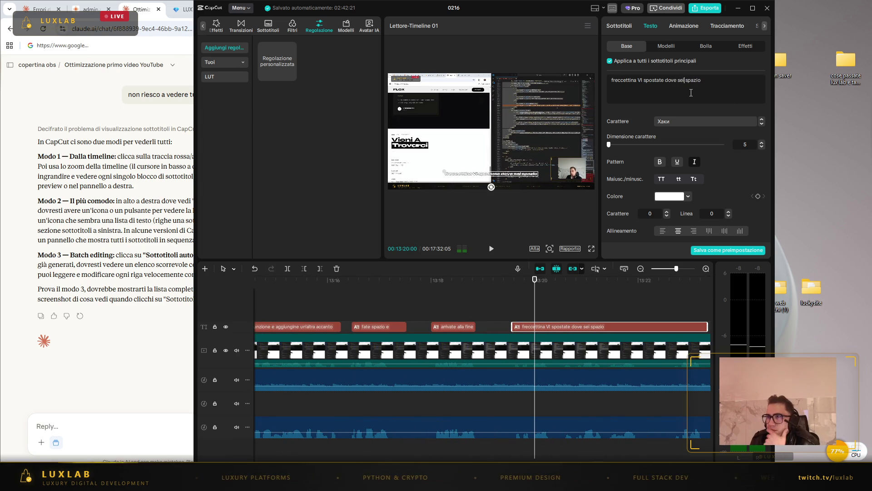
{"action": "left_click", "coordinate": [493, 249]}
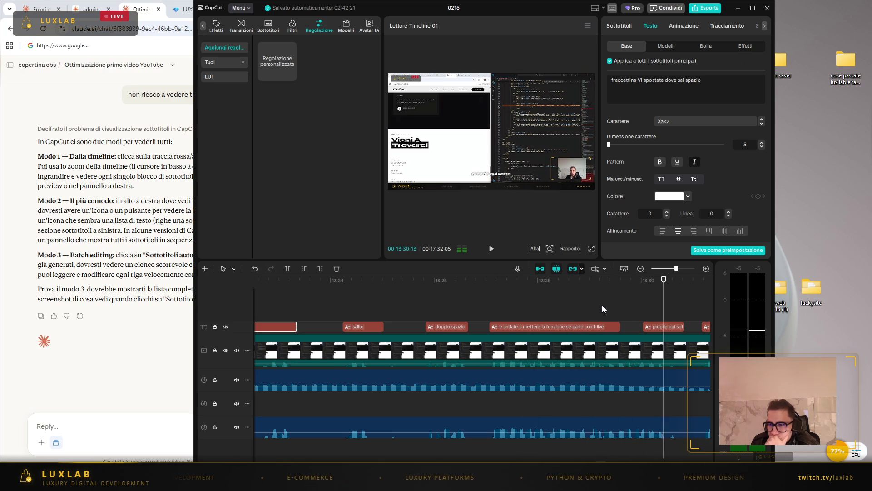
{"action": "left_click", "coordinate": [654, 309]}
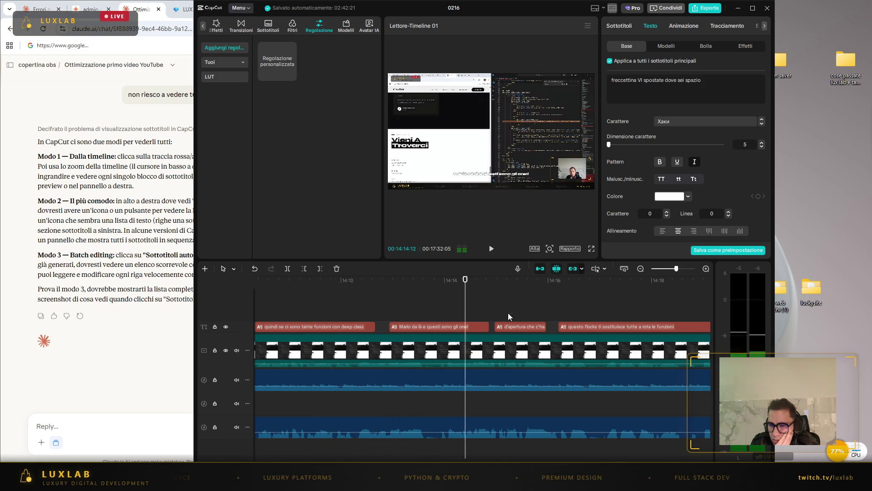
- Change 'deep class' to 'dev class' in the functions caption and replay it
{"action": "left_click", "coordinate": [356, 328]}
{"action": "left_click", "coordinate": [491, 249]}
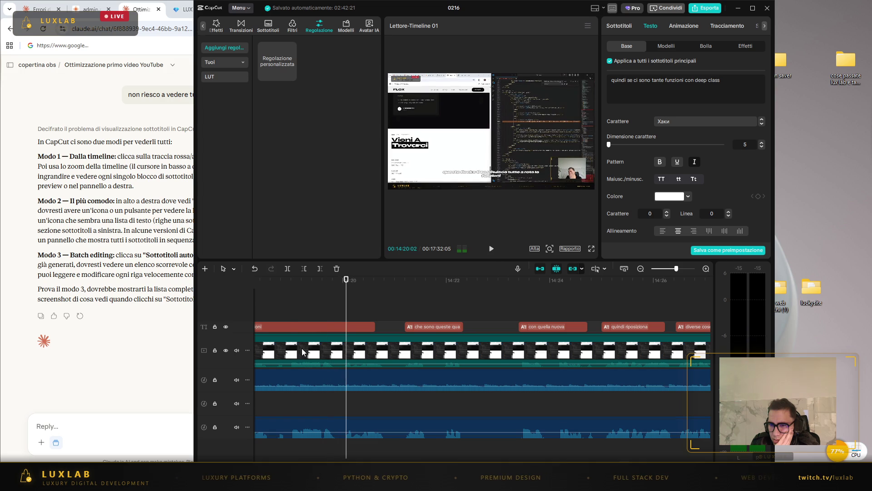
{"action": "left_click", "coordinate": [708, 82]}
{"action": "key", "text": "BackSpace"}
{"action": "key", "text": "BackSpace"}
{"action": "key", "text": "BackSpace"}
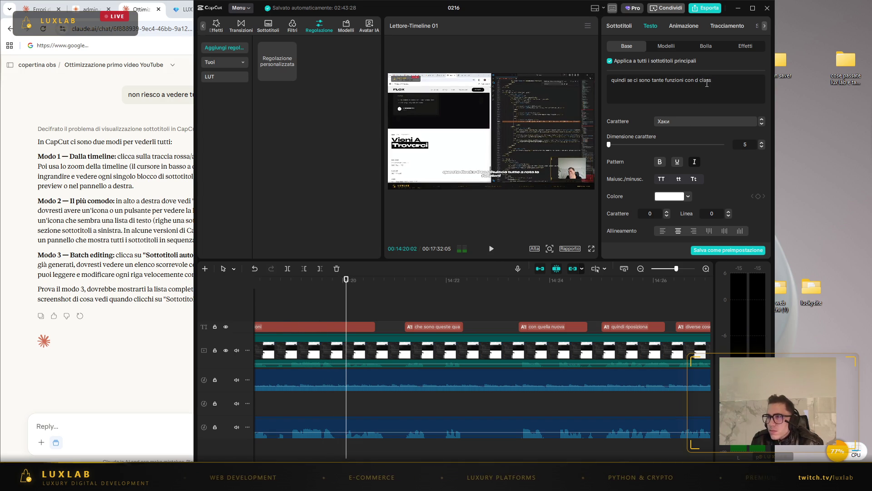
{"action": "type", "text": "ev"}
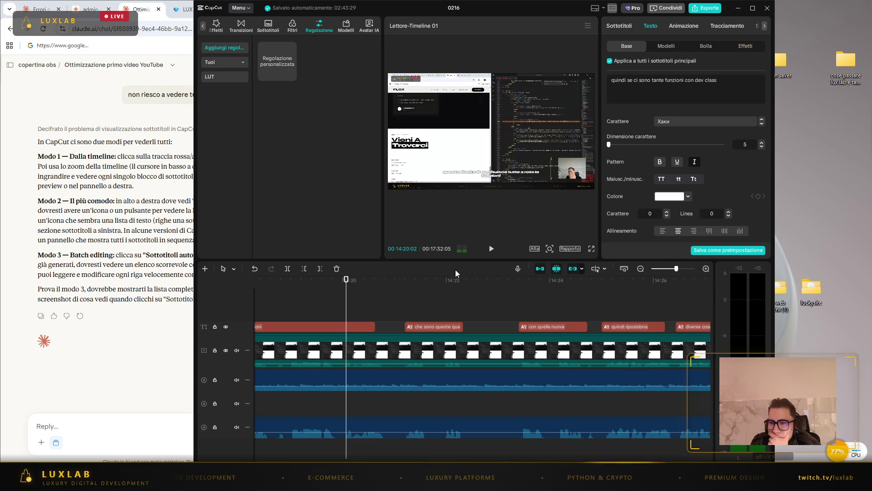
{"action": "left_click", "coordinate": [491, 248]}
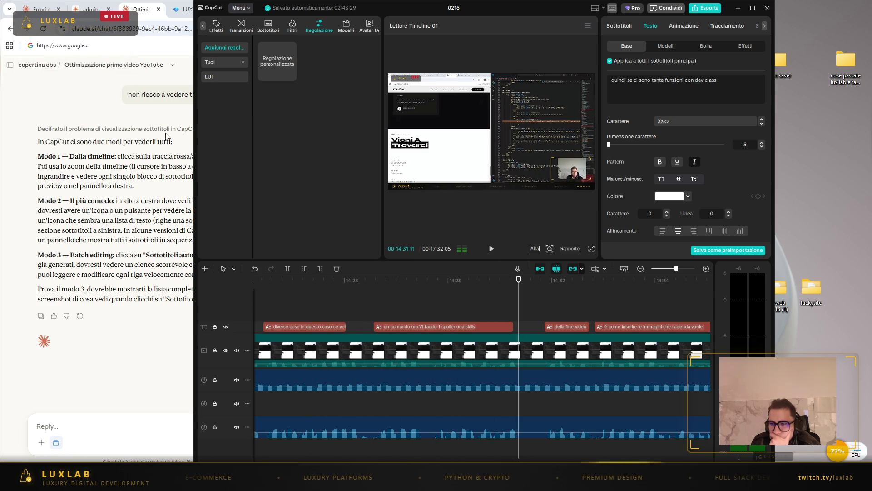
{"action": "left_click", "coordinate": [40, 9]}
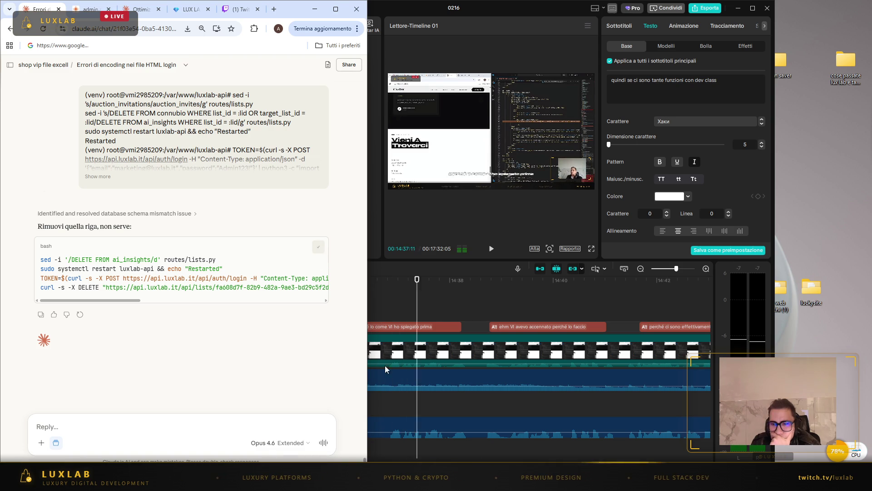
- Paste the routes/lists.py ai_insights fix commands into the PuTTY server terminal, then minimize it
{"action": "mouse_move", "coordinate": [567, 480]}
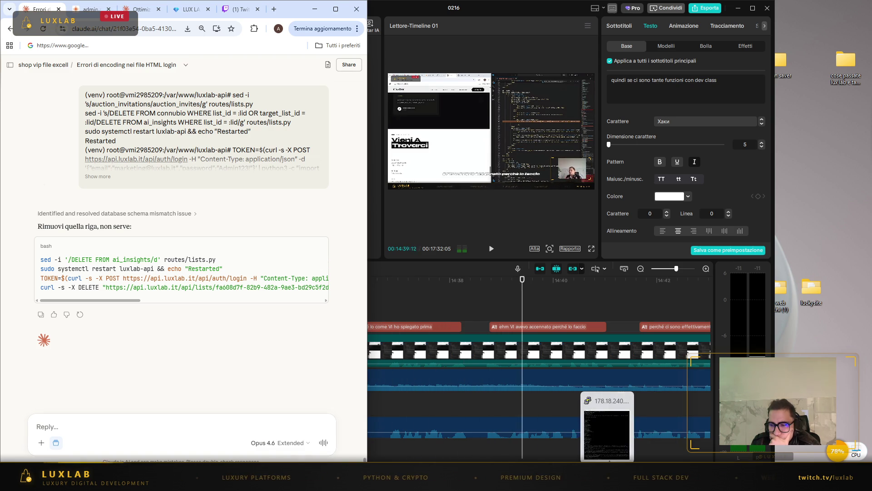
{"action": "left_click", "coordinate": [608, 435]}
{"action": "right_click", "coordinate": [610, 453]}
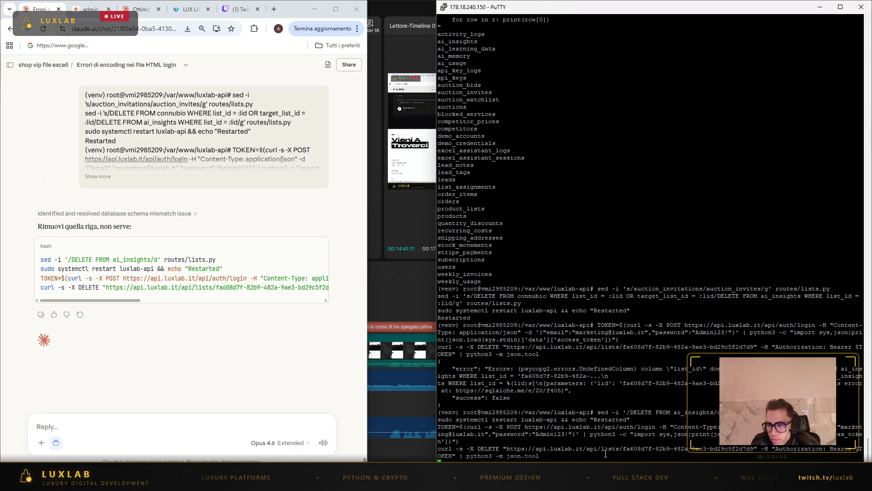
{"action": "left_click", "coordinate": [825, 9]}
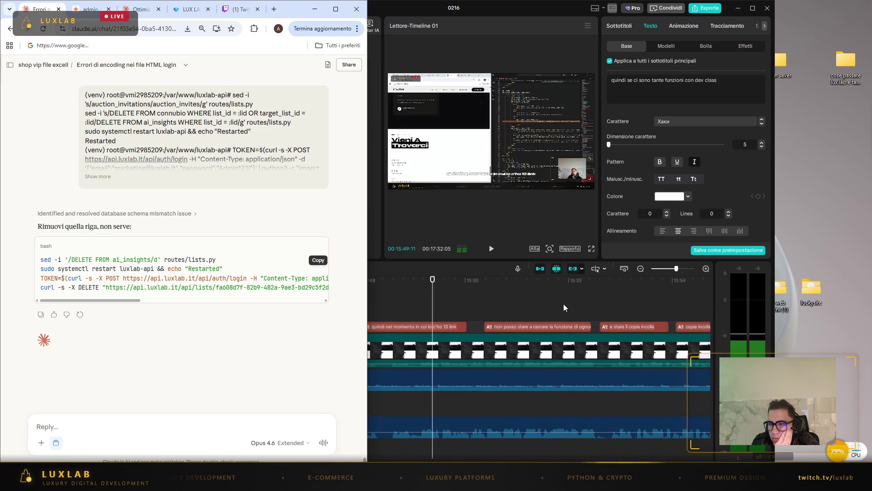
- Correct the 'l'h t m l' caption to 'abbiamo capito che cos'è l'html' and keep reviewing
{"action": "left_click", "coordinate": [638, 311]}
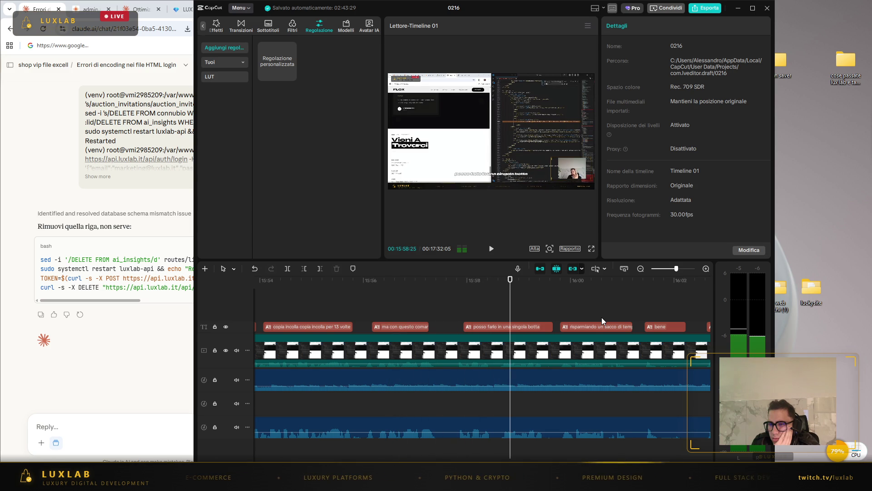
{"action": "left_click", "coordinate": [492, 249]}
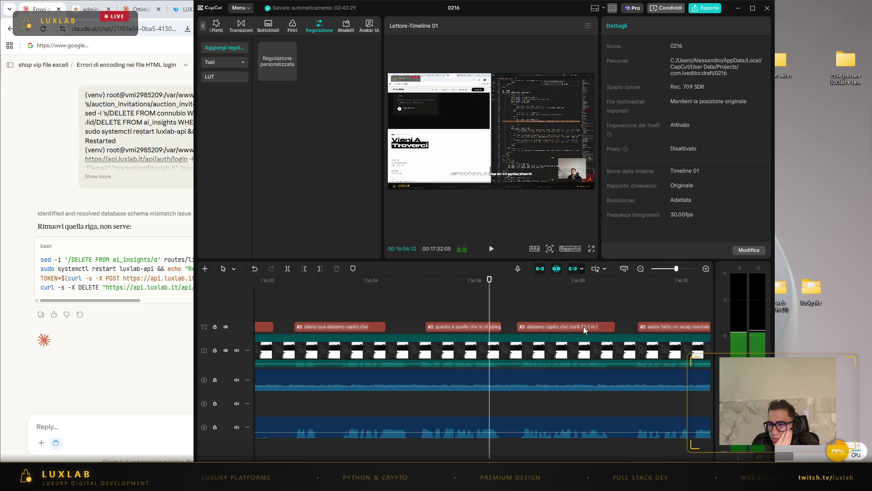
{"action": "left_click", "coordinate": [584, 326]}
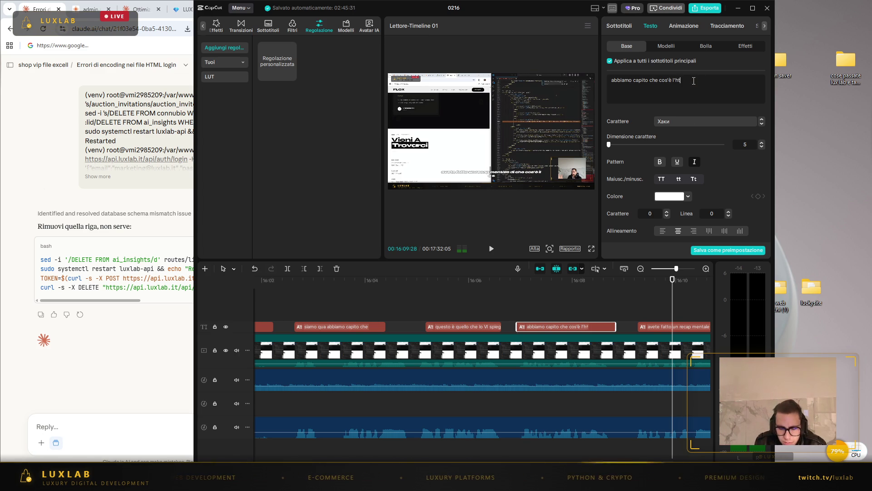
{"action": "left_click", "coordinate": [496, 250]}
{"action": "left_click", "coordinate": [493, 249]}
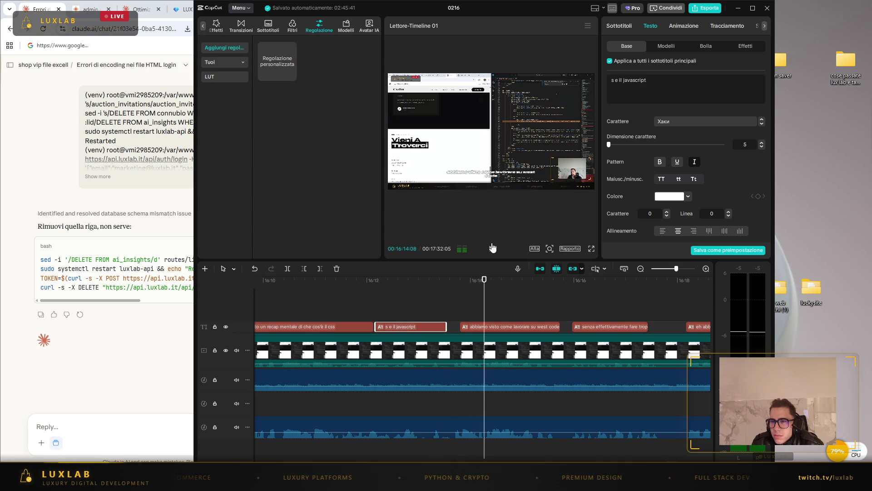
- Change 'we code' to 'vs code' in the caption 'abbiamo visto come lavorare su vs code'
{"action": "left_click", "coordinate": [492, 248]}
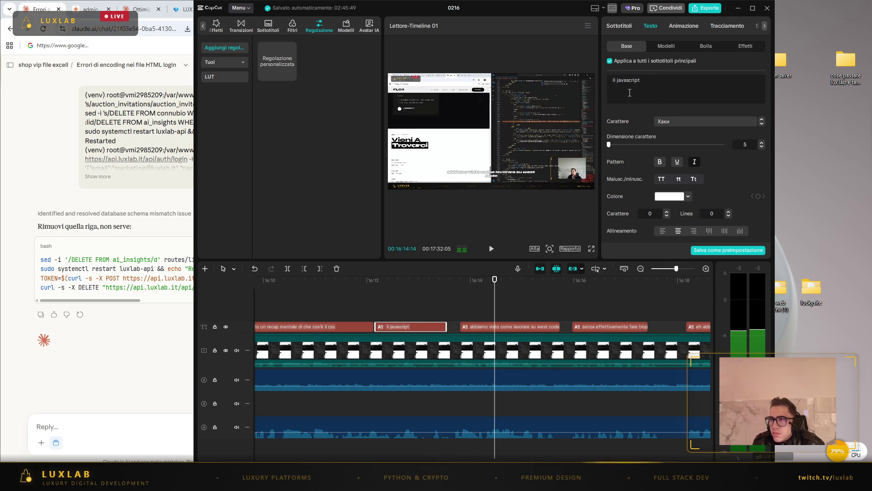
{"action": "left_click", "coordinate": [491, 249]}
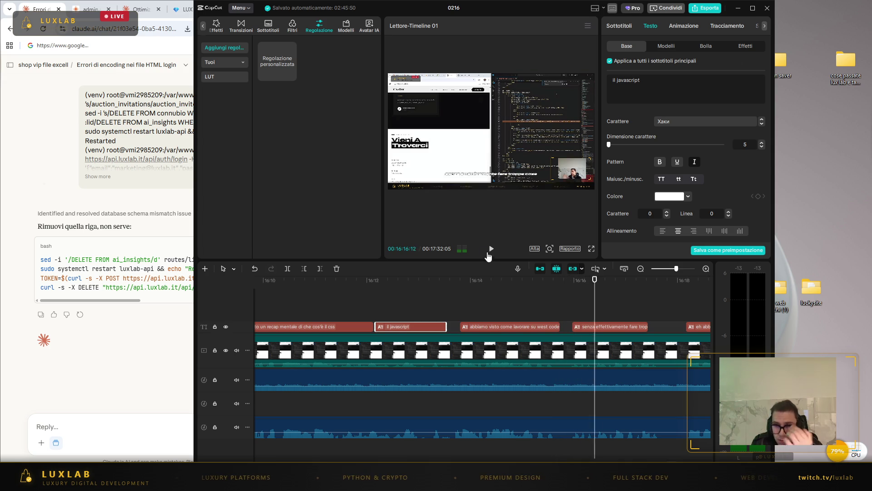
{"action": "left_click", "coordinate": [512, 328]}
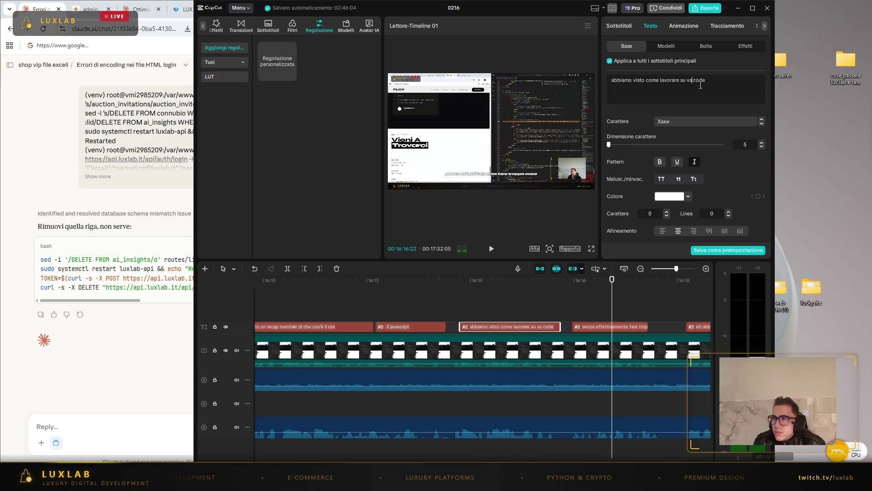
{"action": "left_click", "coordinate": [491, 248]}
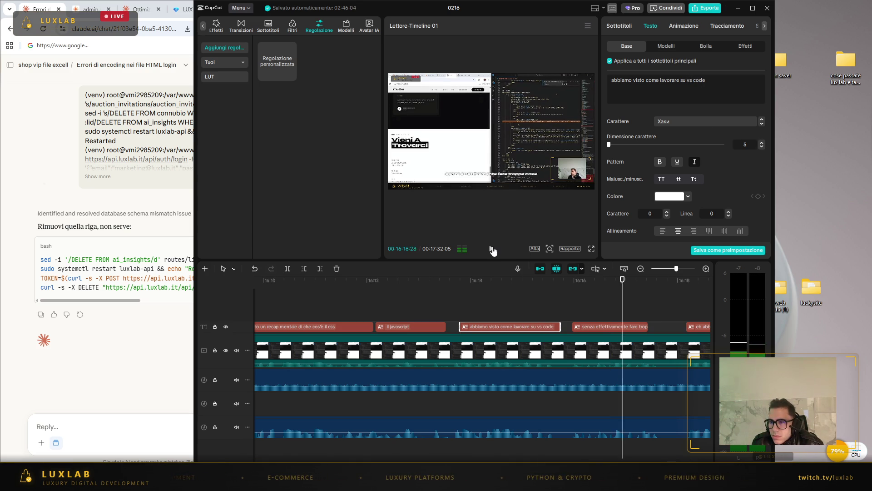
{"action": "left_click", "coordinate": [492, 248]}
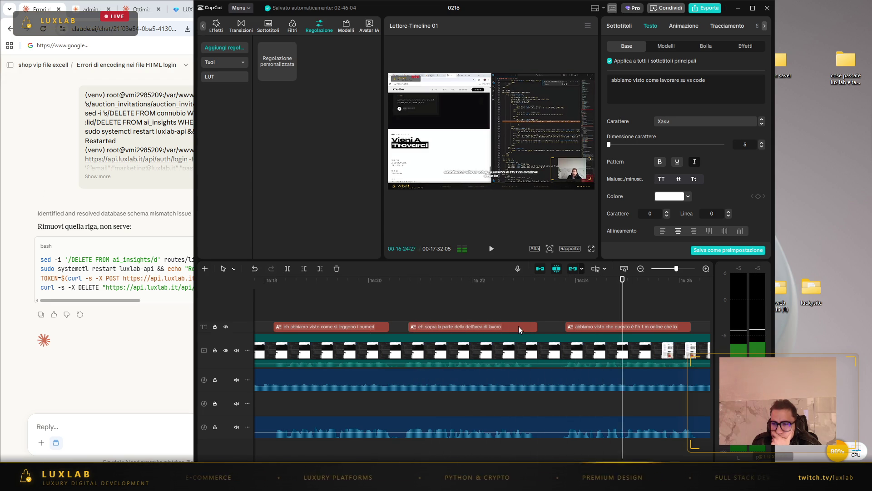
- Remove the stray characters so the caption reads 'l'html online', then resume playback
{"action": "left_click", "coordinate": [606, 326]}
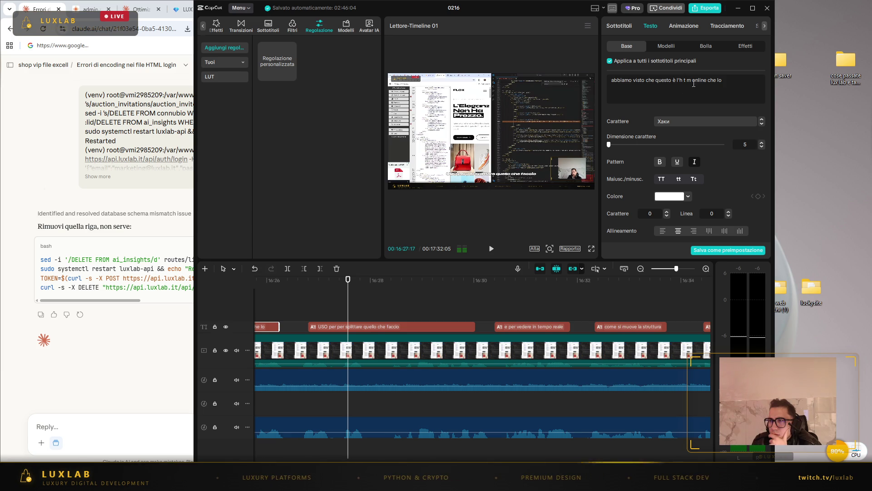
{"action": "key", "text": "BackSpace"}
{"action": "key", "text": "BackSpace"}
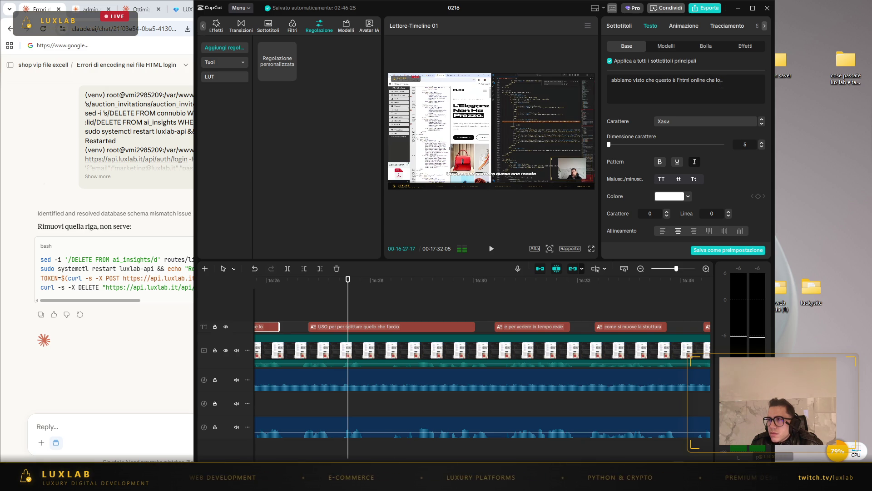
{"action": "left_click", "coordinate": [374, 327]}
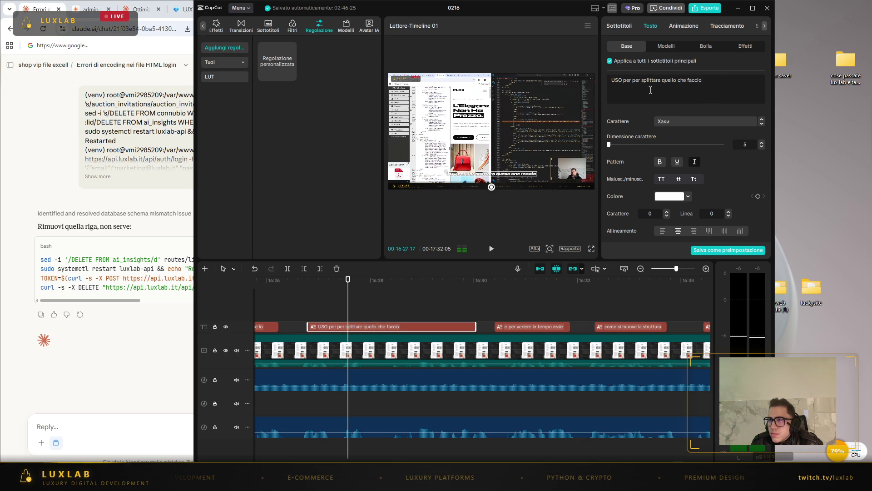
{"action": "left_click", "coordinate": [491, 252]}
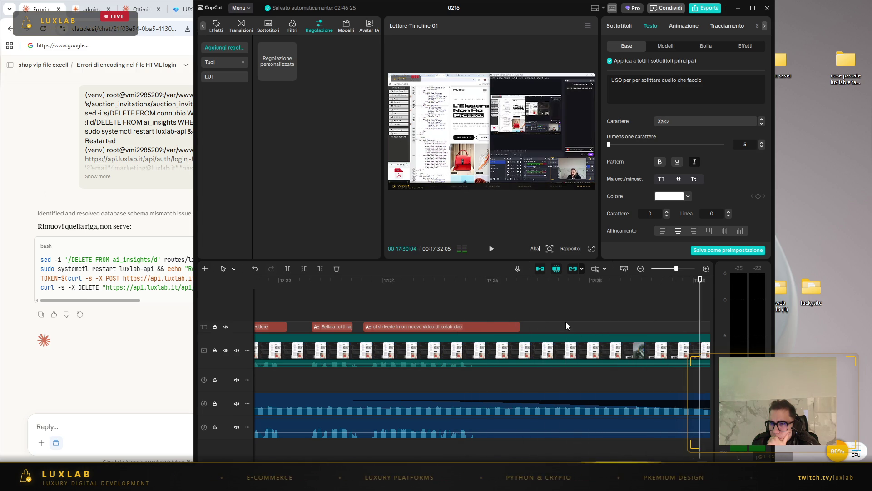
- Split the main video clip at 17:26:18 and delete everything after it
{"action": "left_click", "coordinate": [334, 333]}
{"action": "left_click", "coordinate": [332, 327]}
{"action": "left_click", "coordinate": [308, 321]}
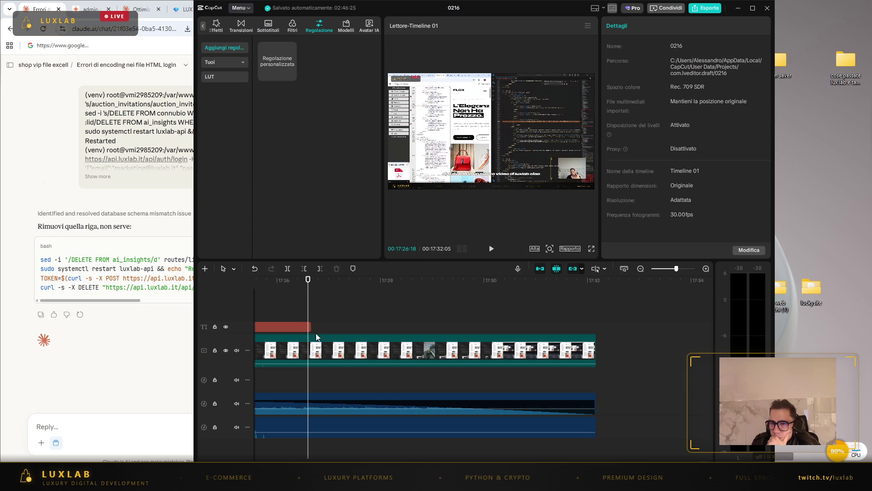
{"action": "left_click", "coordinate": [553, 352]}
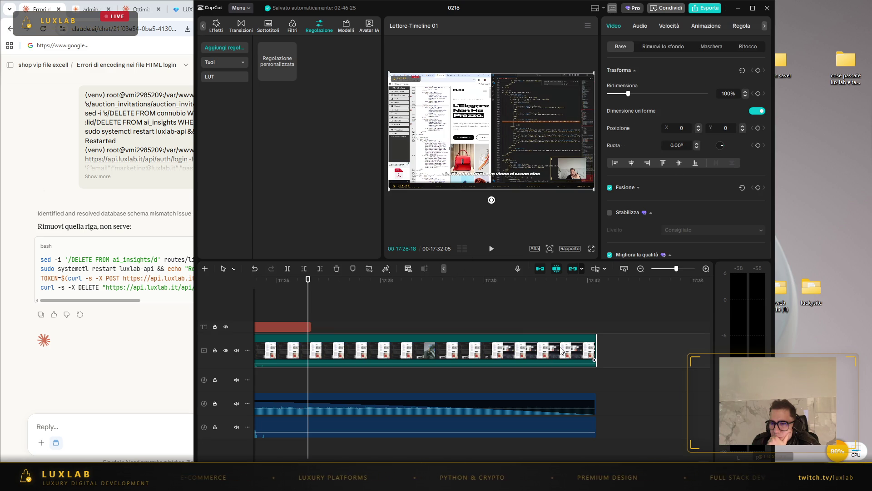
{"action": "left_click", "coordinate": [288, 268]}
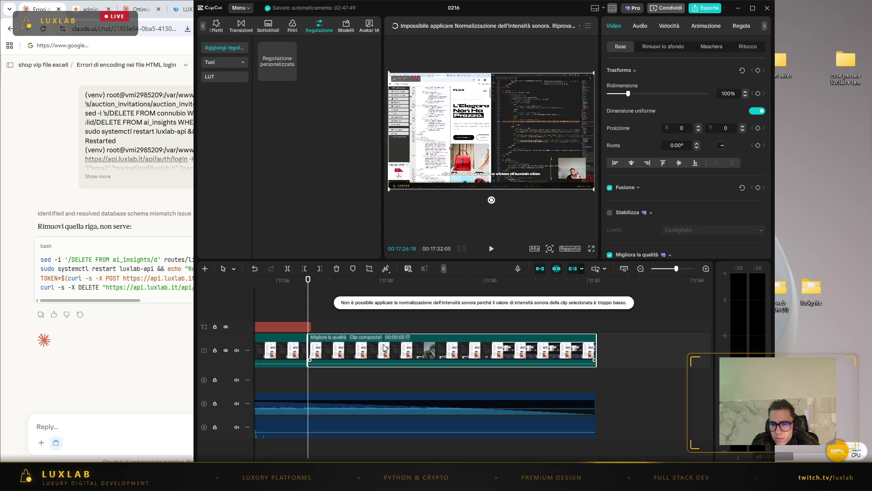
{"action": "key", "text": "Delete"}
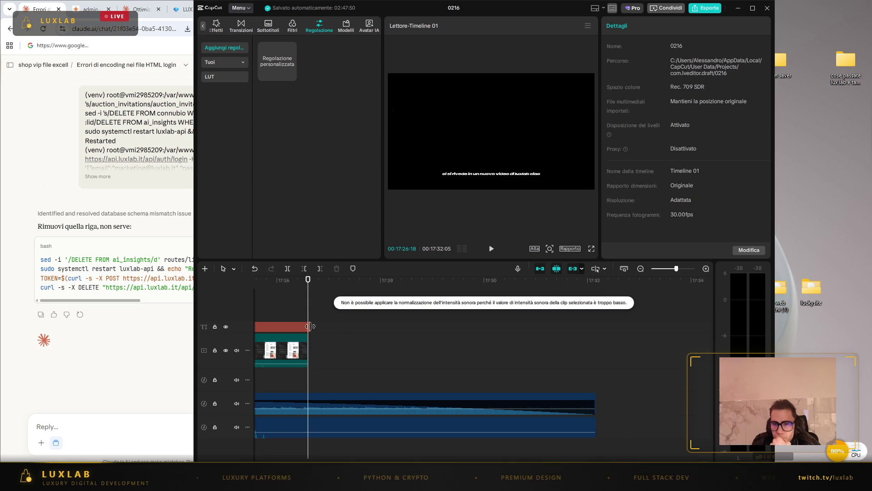
- Cut the Coconut Groove music clip at the video's end point
{"action": "left_click", "coordinate": [312, 328]}
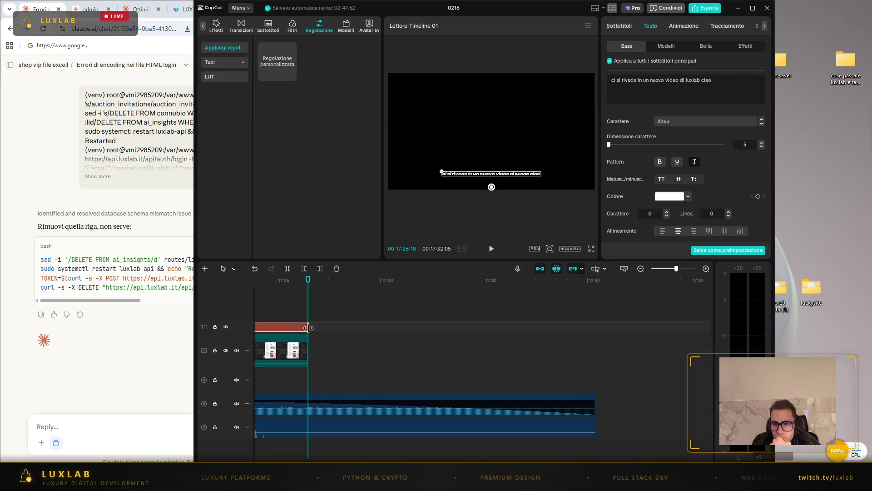
{"action": "left_click", "coordinate": [335, 377]}
{"action": "left_click", "coordinate": [304, 352]}
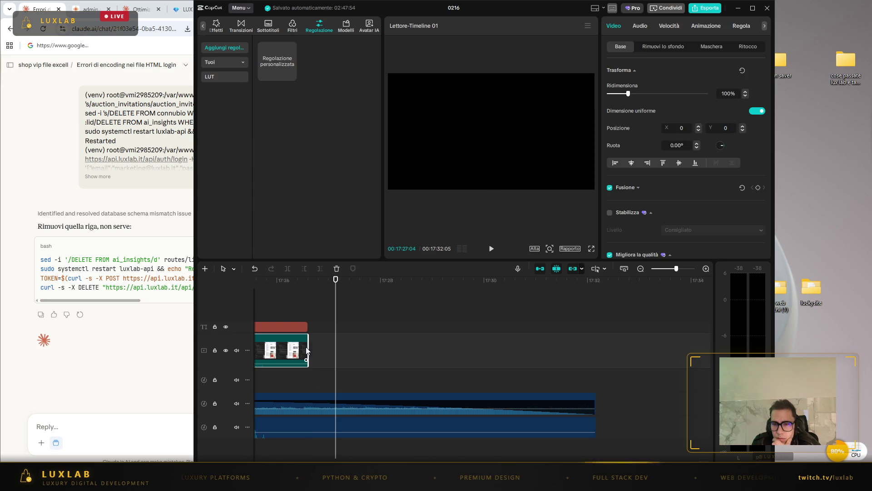
{"action": "left_click", "coordinate": [311, 336]}
{"action": "left_click", "coordinate": [308, 279]}
{"action": "left_click", "coordinate": [351, 408]}
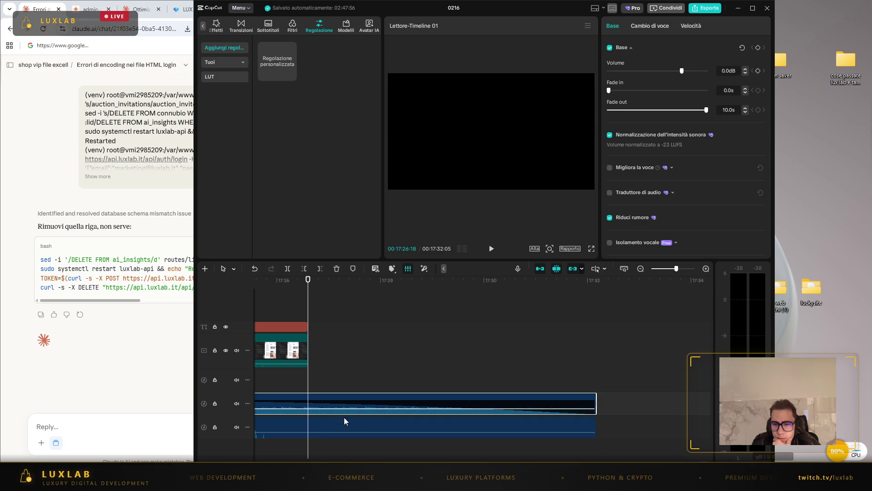
{"action": "left_click", "coordinate": [336, 423]}
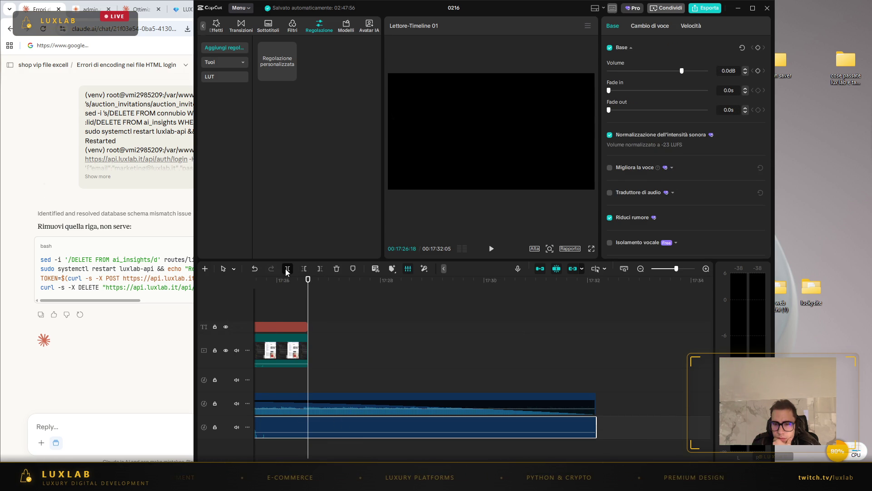
{"action": "left_click", "coordinate": [329, 402]}
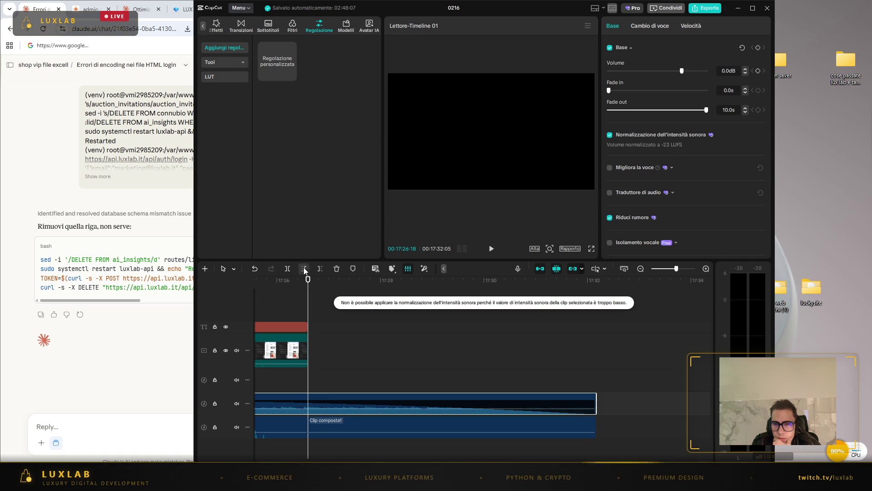
{"action": "key", "text": "q"}
{"action": "left_click", "coordinate": [331, 395]}
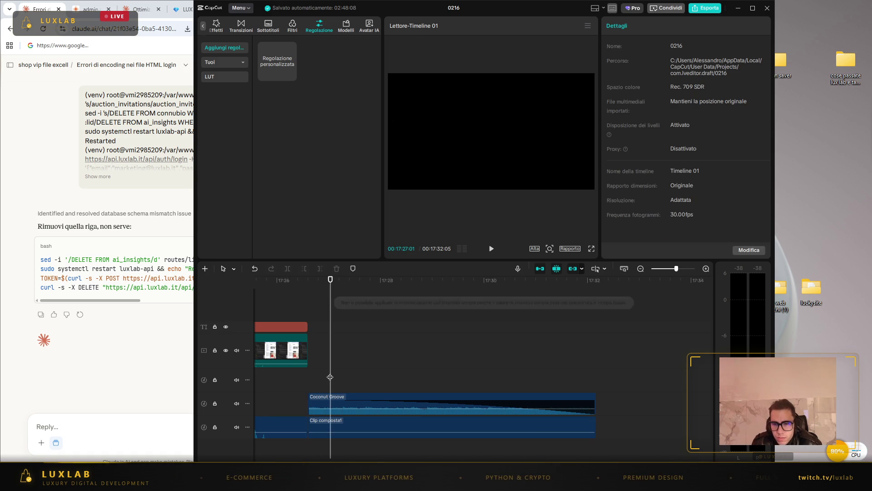
{"action": "left_click", "coordinate": [311, 400]}
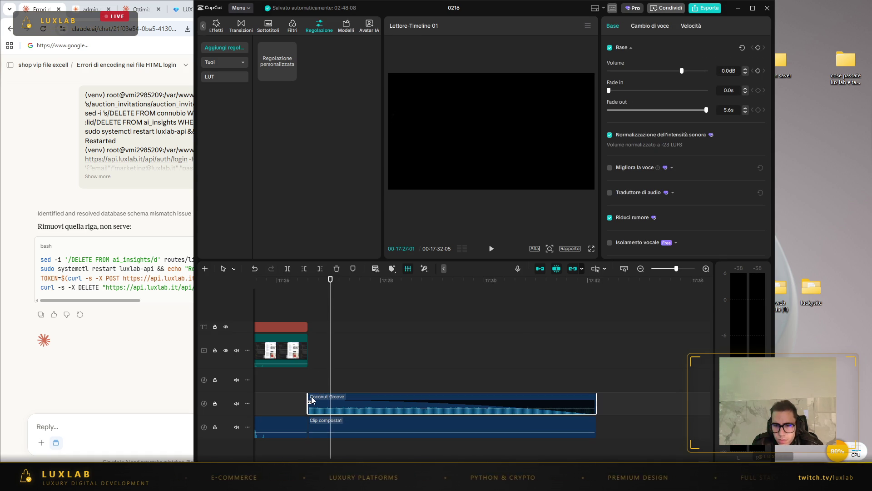
- Undo the music cut and delete the leftover audio past the video's end
{"action": "left_click", "coordinate": [372, 369]}
{"action": "key", "text": "ctrl+z"}
{"action": "left_click", "coordinate": [336, 426]}
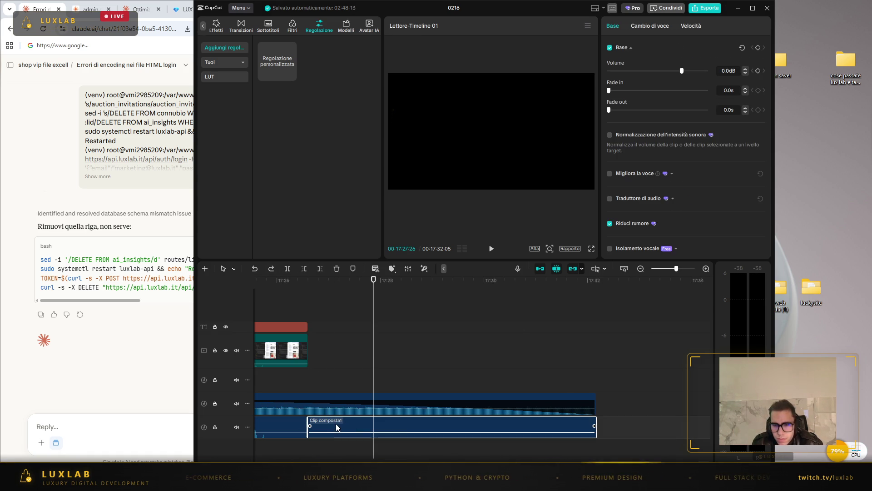
{"action": "key", "text": "Delete"}
- Shorten the Coconut Groove music to end at the playhead and play the ending from 17:22:19
{"action": "left_click", "coordinate": [404, 405]}
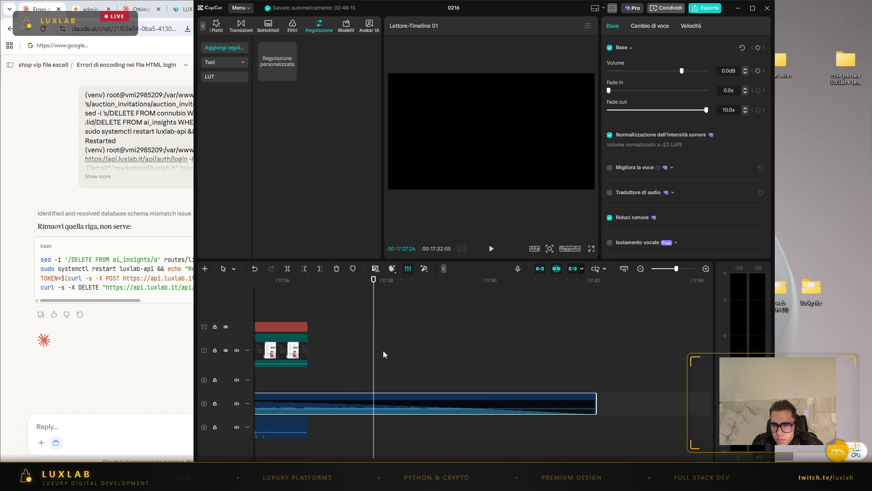
{"action": "scroll", "coordinate": [360, 359], "scroll_direction": "down", "scroll_amount": 3}
{"action": "scroll", "coordinate": [411, 376], "scroll_direction": "down", "scroll_amount": 2}
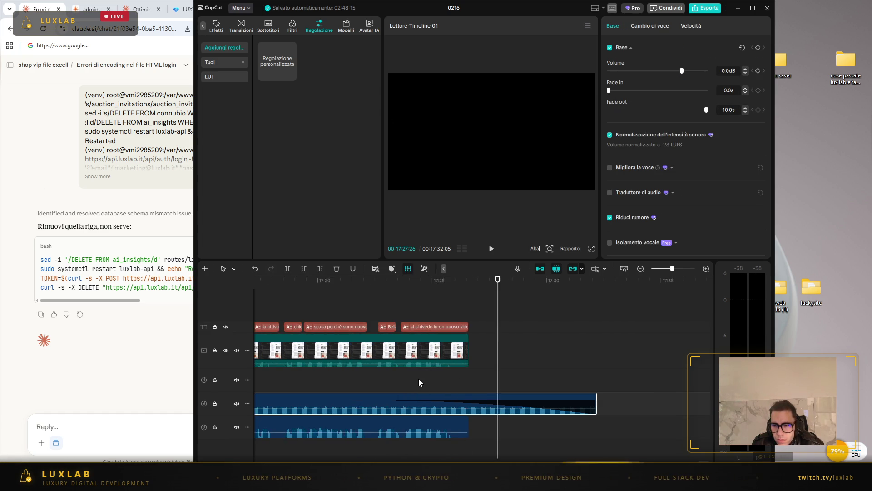
{"action": "left_click_drag", "start_coordinate": [596, 401], "coordinate": [525, 402]}
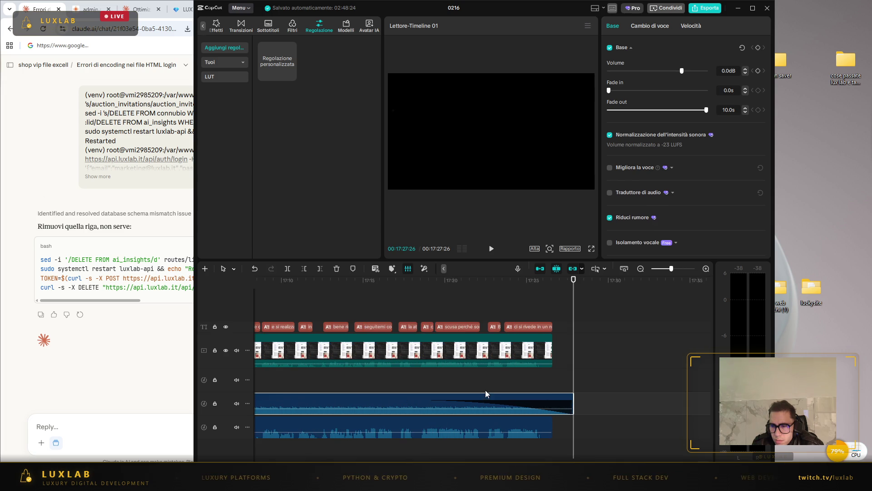
{"action": "left_click", "coordinate": [486, 385]}
{"action": "left_click", "coordinate": [493, 249]}
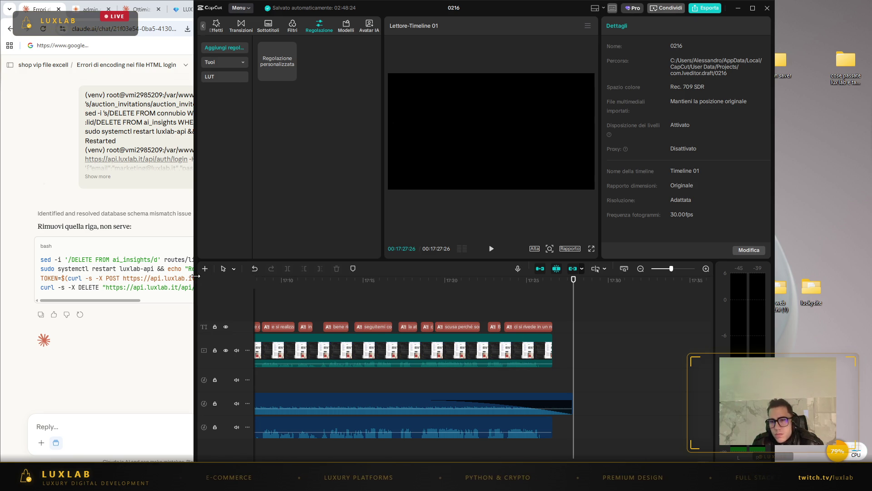
- Put the playhead at the end of the video clip, check the YouTube chat, and bring up CapCut's export settings
{"action": "left_click", "coordinate": [553, 346]}
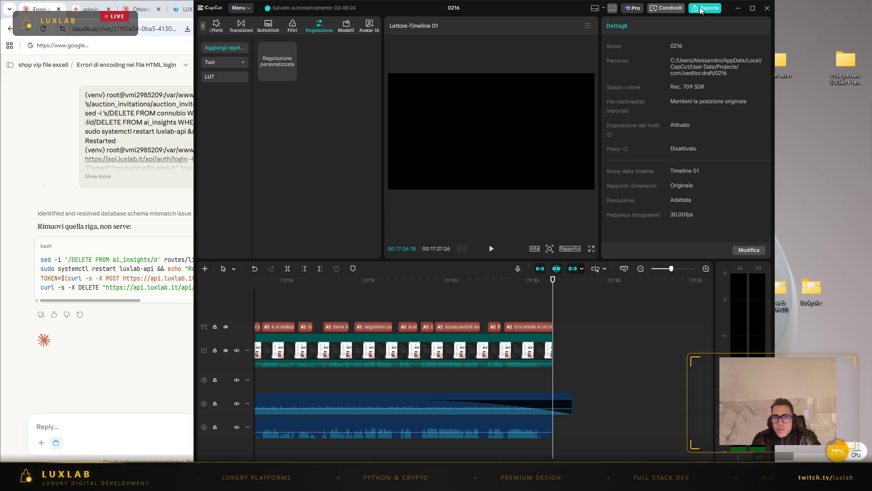
{"action": "left_click", "coordinate": [135, 18]}
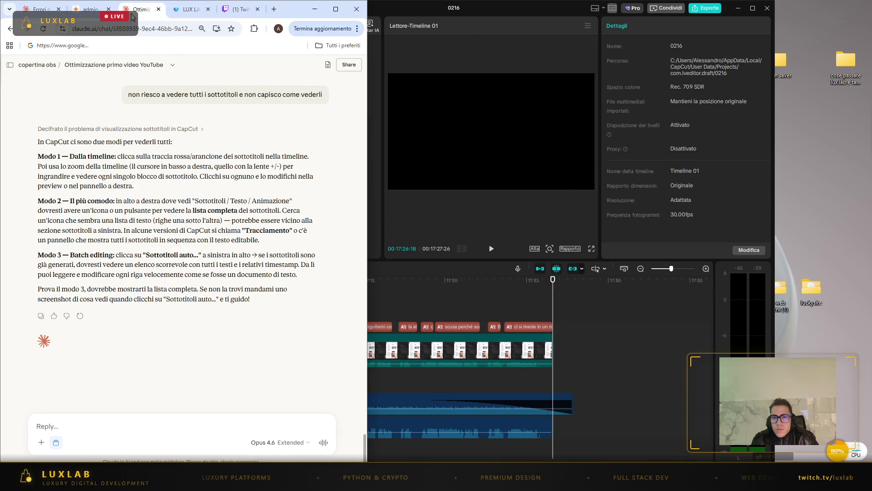
{"action": "scroll", "coordinate": [179, 263], "scroll_direction": "up", "scroll_amount": 6}
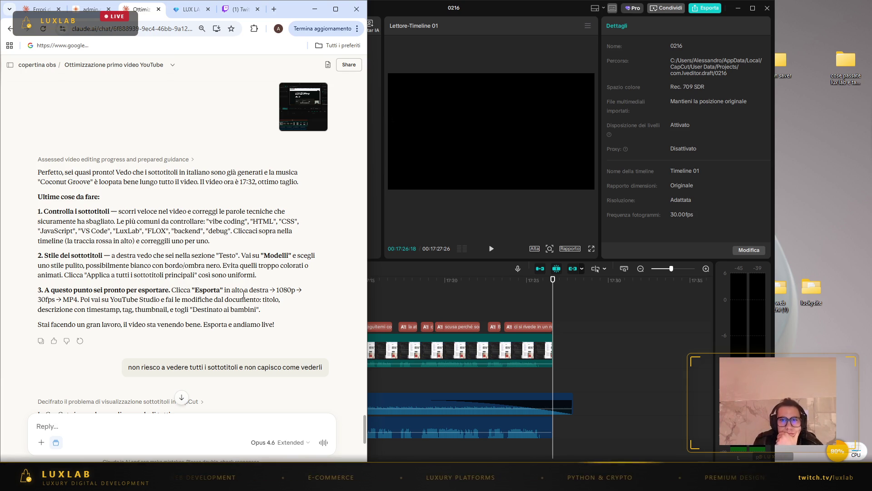
{"action": "left_click", "coordinate": [698, 9]}
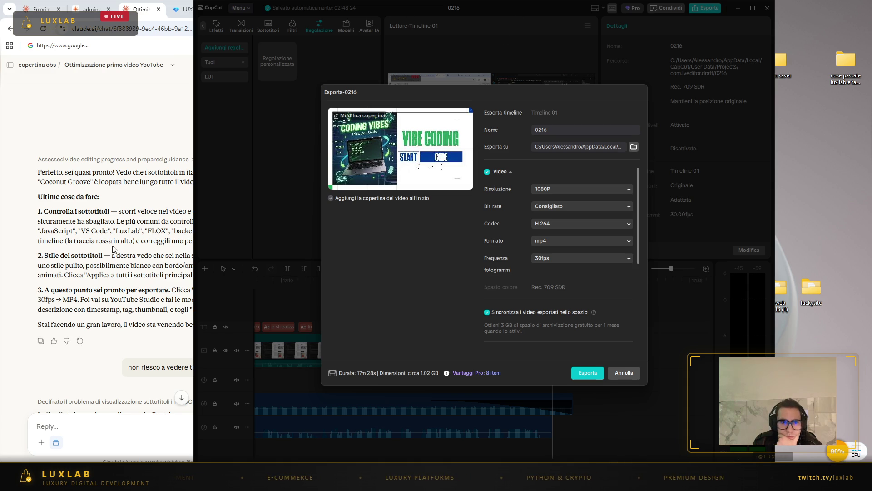
- Export 0216 at 1080P, H.264, mp4, 30fps, keeping the Consigliato bit rate
{"action": "left_click", "coordinate": [146, 130]}
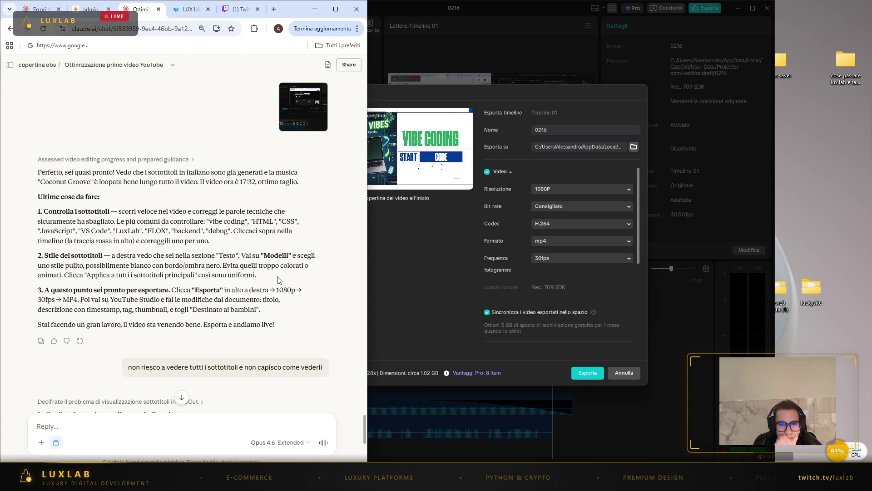
{"action": "mouse_move", "coordinate": [368, 292]}
{"action": "left_mouse_down"}
{"action": "mouse_move", "coordinate": [234, 280]}
{"action": "mouse_move", "coordinate": [320, 269]}
{"action": "left_mouse_up"}
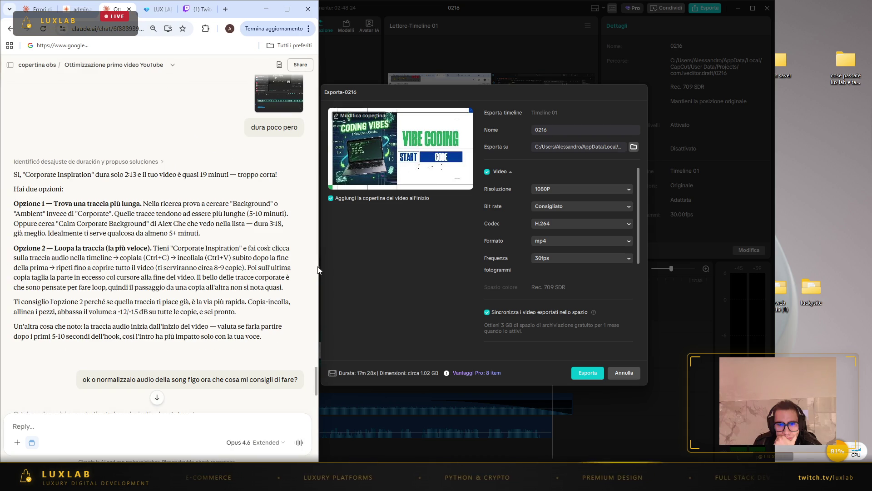
{"action": "scroll", "coordinate": [164, 286], "scroll_direction": "down", "scroll_amount": 15}
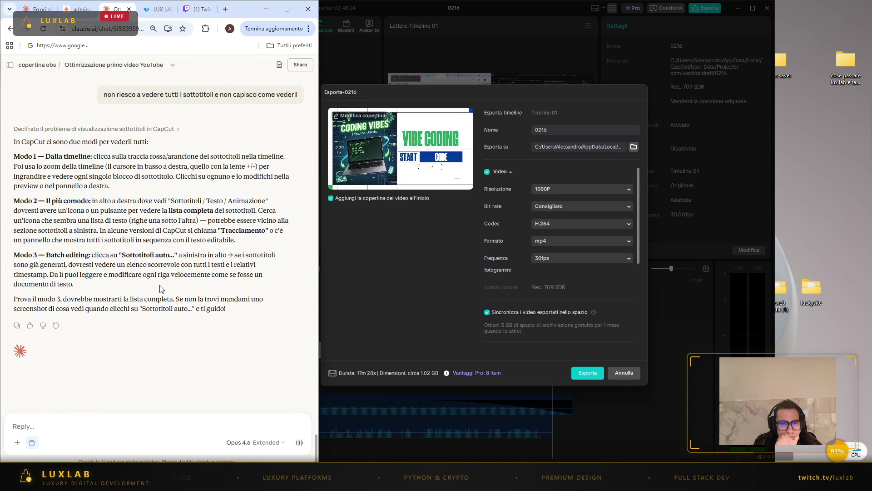
{"action": "scroll", "coordinate": [160, 289], "scroll_direction": "up", "scroll_amount": 5}
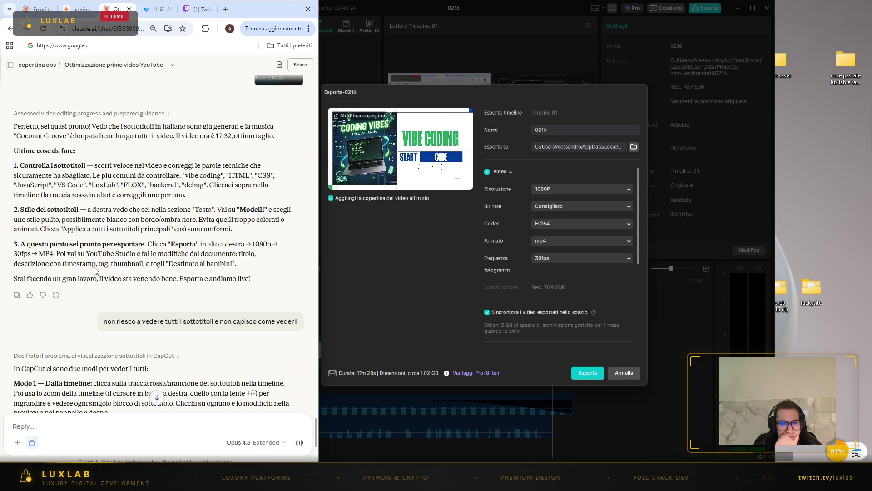
{"action": "left_click", "coordinate": [559, 207]}
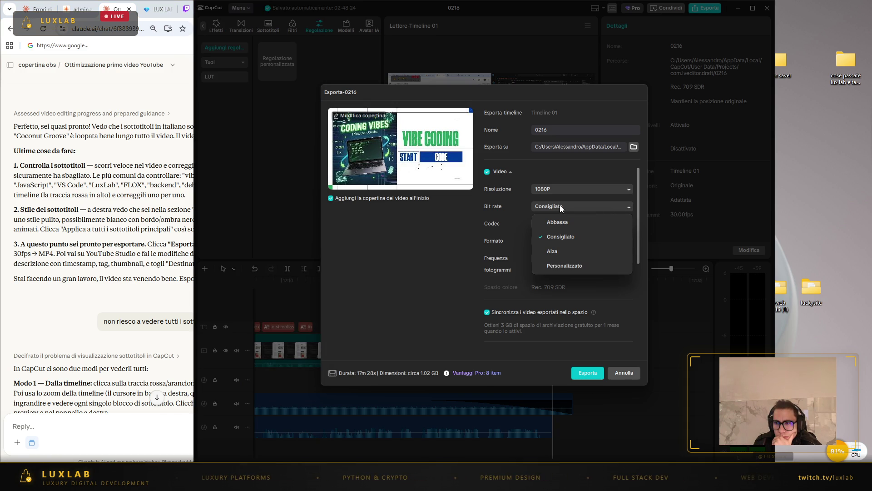
{"action": "left_click", "coordinate": [559, 206]}
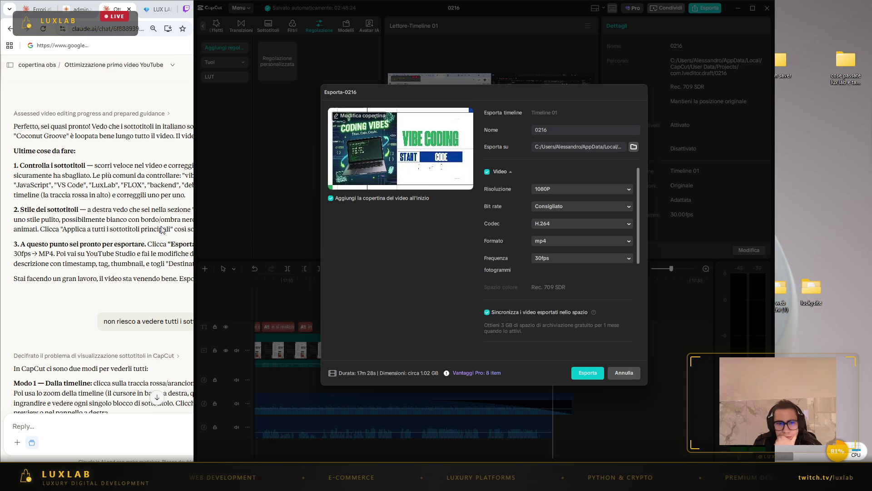
{"action": "left_click", "coordinate": [72, 308]}
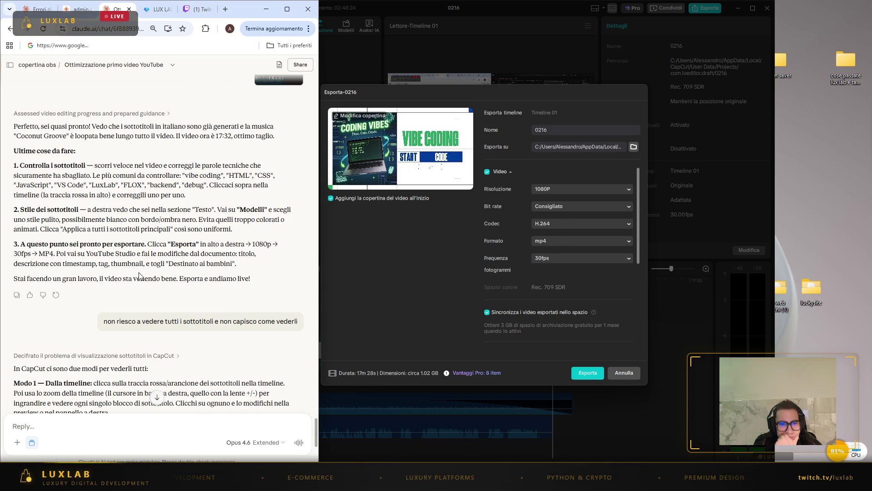
{"action": "left_click", "coordinate": [587, 375]}
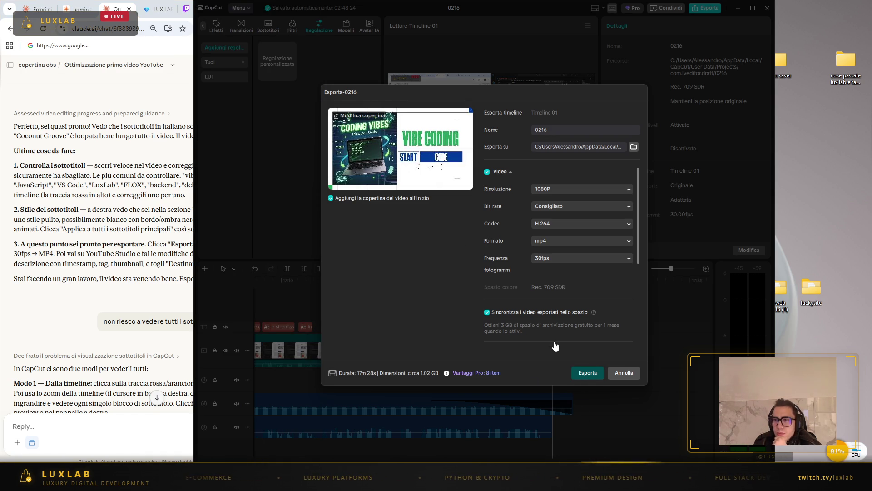
{"action": "left_click", "coordinate": [586, 373]}
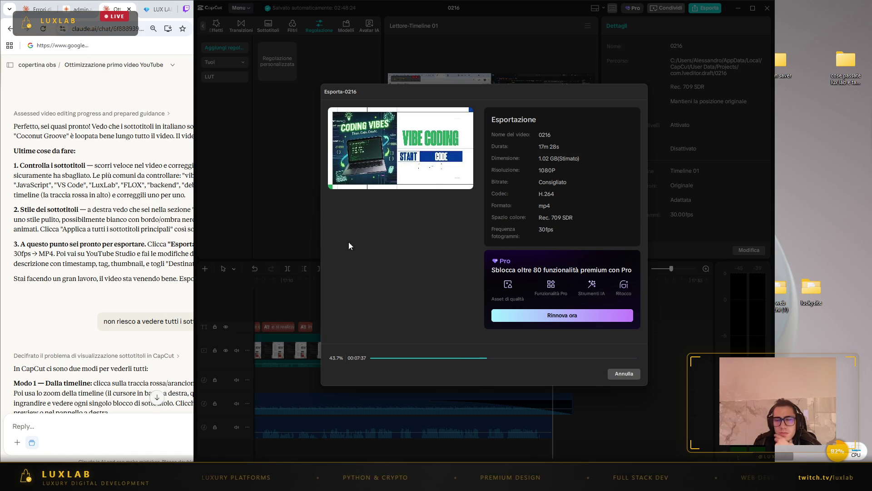
- Select the error traceback in the PuTTY terminal from the server-errors chat
{"action": "left_click", "coordinate": [61, 104]}
{"action": "left_click", "coordinate": [36, 9]}
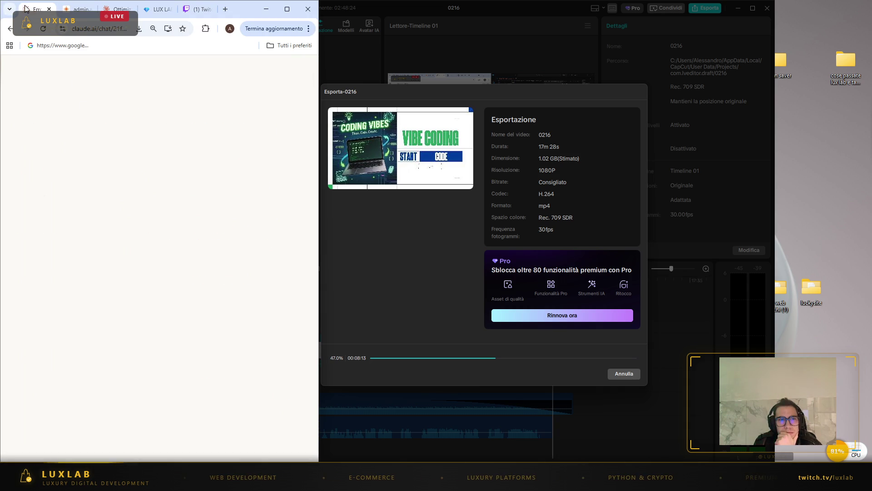
{"action": "mouse_move", "coordinate": [601, 477]}
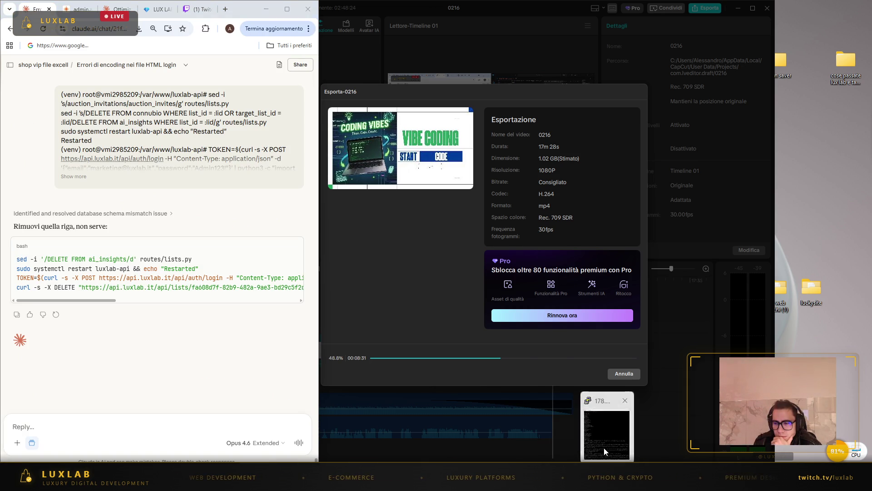
{"action": "left_click", "coordinate": [603, 448]}
{"action": "mouse_move", "coordinate": [667, 461]}
{"action": "left_mouse_down"}
{"action": "mouse_move", "coordinate": [581, 461]}
{"action": "mouse_move", "coordinate": [450, 416]}
{"action": "mouse_move", "coordinate": [439, 281]}
{"action": "left_mouse_up"}
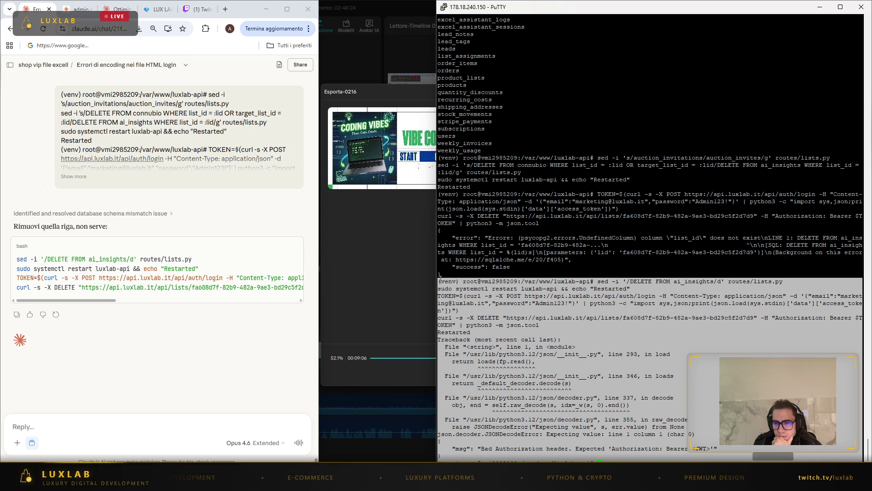
- Send the copied traceback to the assistant, then paste and run the revised token command in PuTTY
{"action": "left_click", "coordinate": [530, 340]}
{"action": "left_click", "coordinate": [203, 418]}
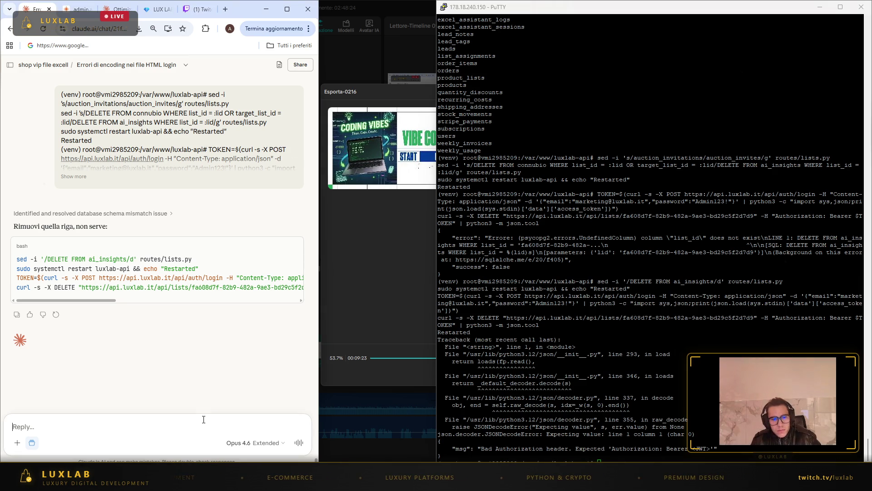
{"action": "key", "text": "ctrl+v"}
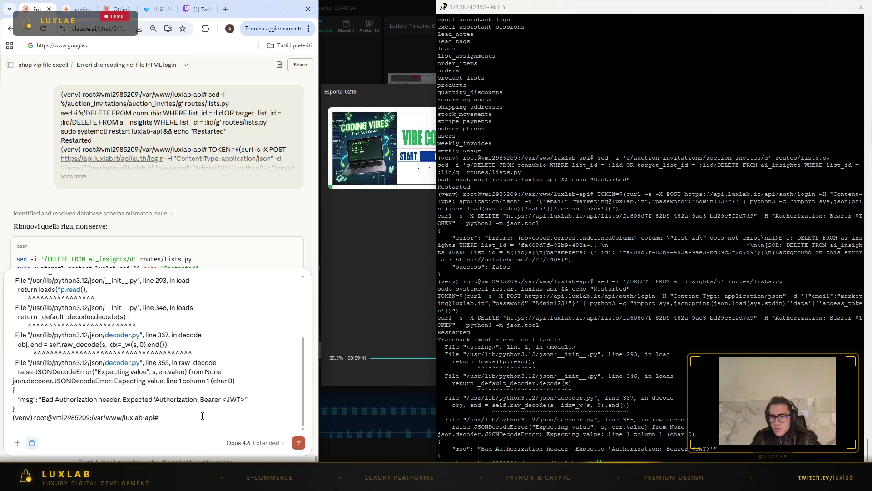
{"action": "key", "text": "Return"}
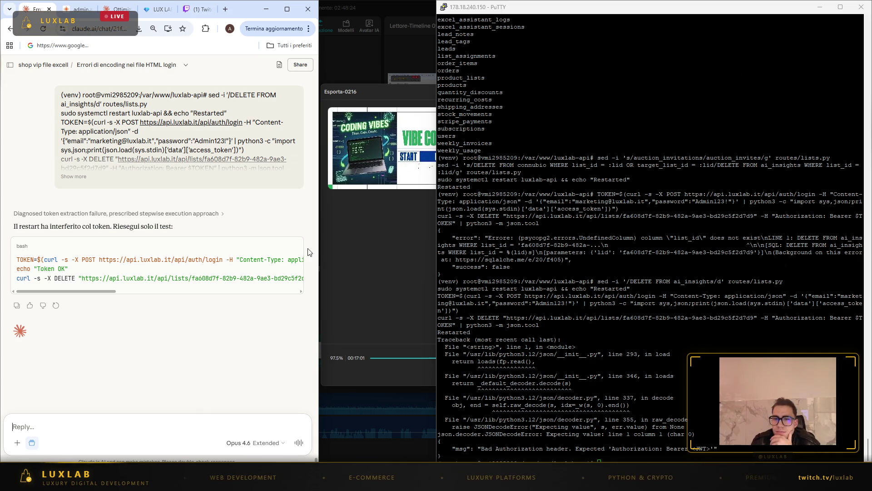
{"action": "right_click", "coordinate": [681, 308]}
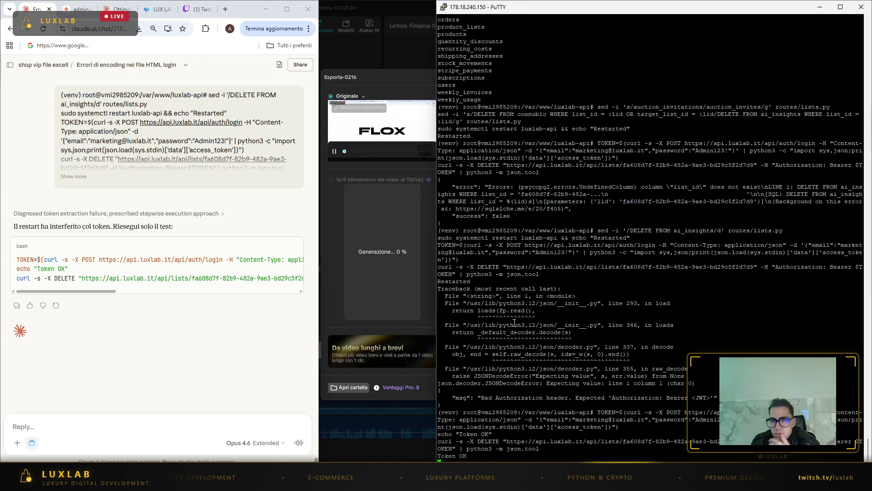
- Reveal the finished export, choose YouTube in the share dialog, and open TikTok Ads Manager's login
{"action": "left_click", "coordinate": [820, 7]}
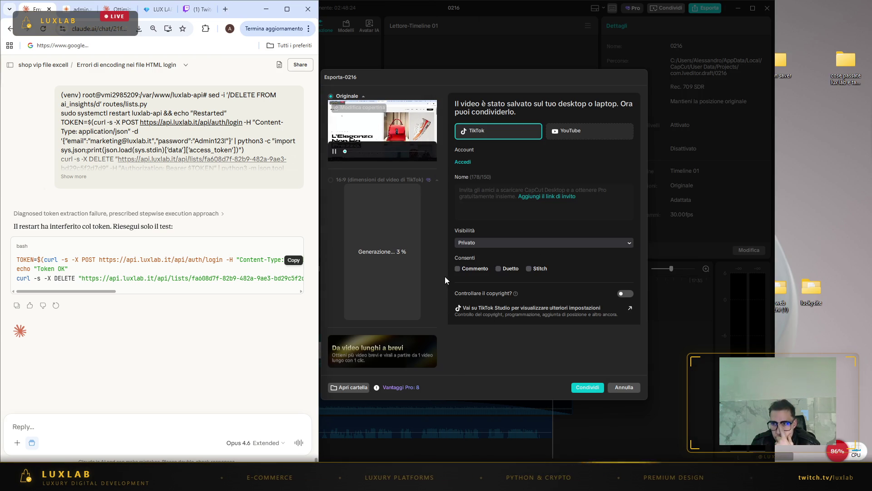
{"action": "left_click", "coordinate": [575, 132]}
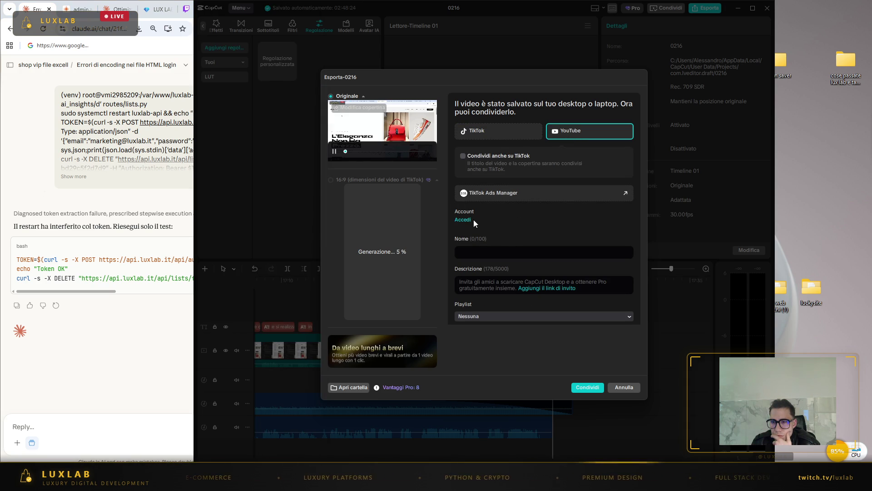
{"action": "left_click", "coordinate": [510, 191]}
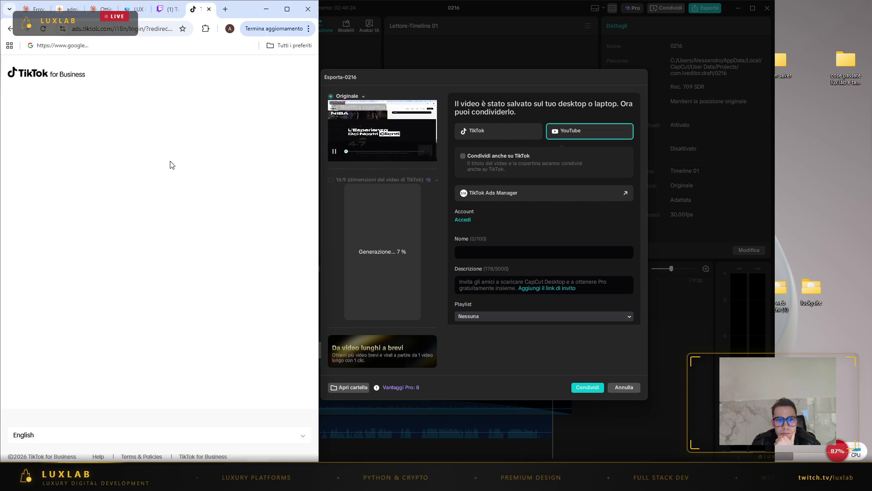
{"action": "left_click", "coordinate": [130, 234]}
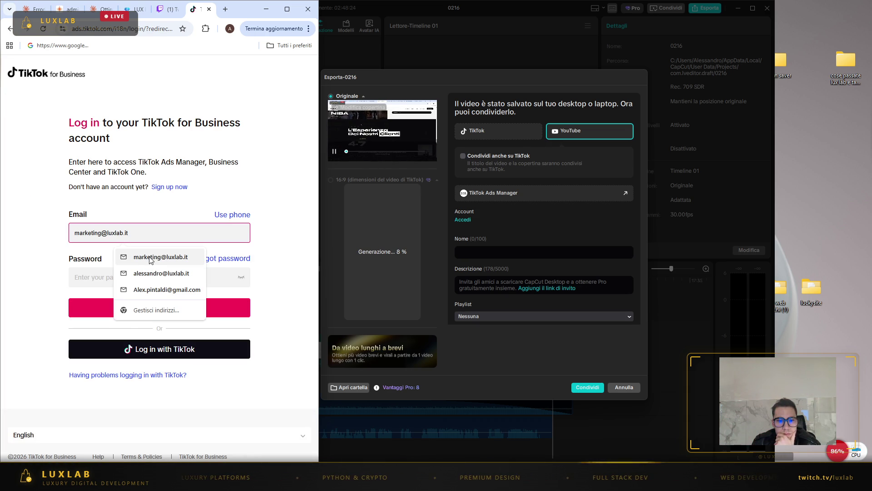
- Log in to TikTok for Business with the saved work e-mail and password, dismissing the CAPTCHA
{"action": "left_click", "coordinate": [149, 273]}
{"action": "left_click", "coordinate": [112, 275]}
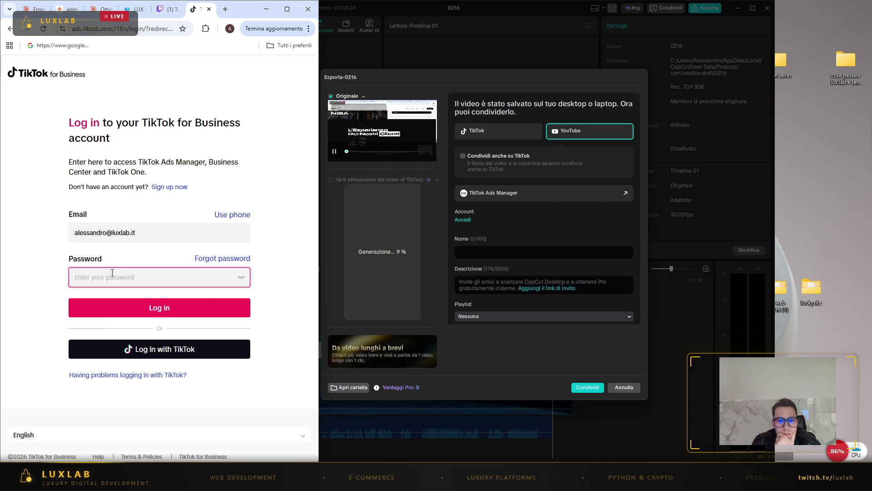
{"action": "type", "text": "************"}
{"action": "left_click", "coordinate": [192, 307]}
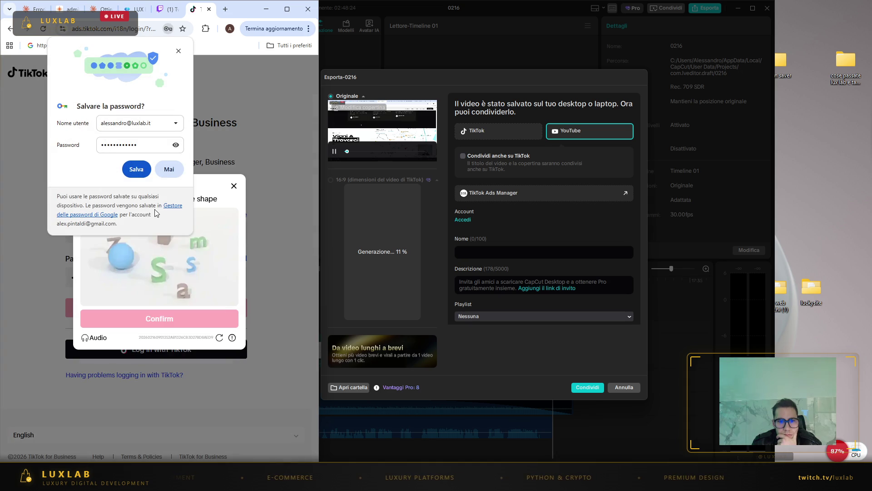
{"action": "left_click", "coordinate": [169, 169]}
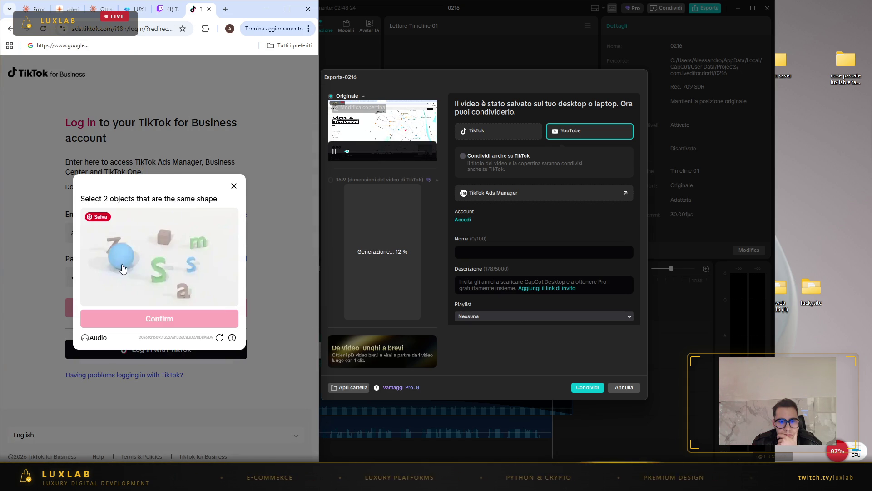
{"action": "mouse_move", "coordinate": [136, 206]}
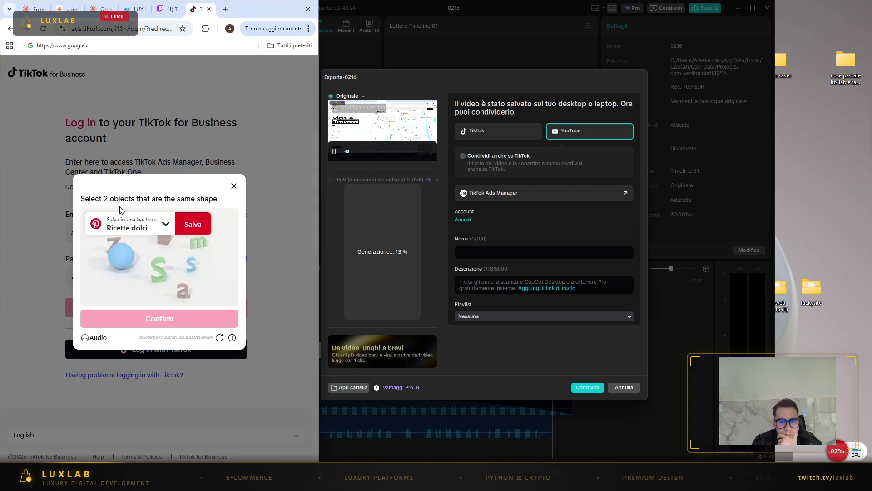
{"action": "left_click", "coordinate": [198, 233]}
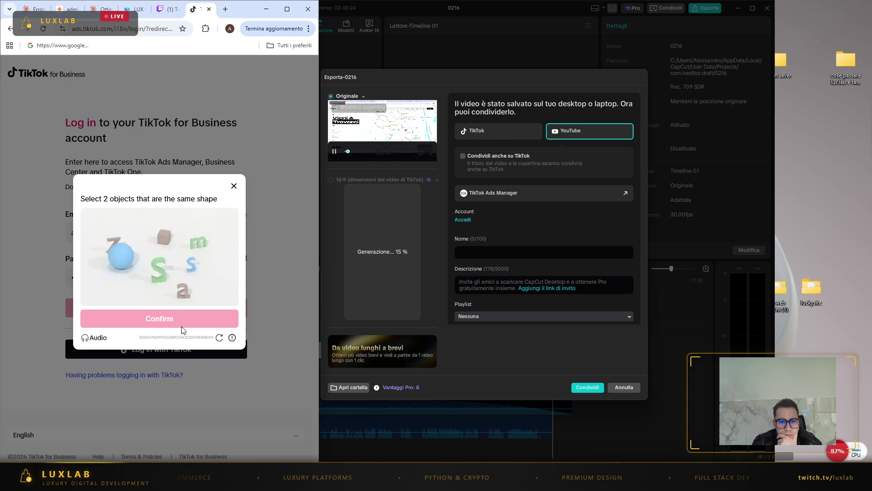
{"action": "left_click", "coordinate": [233, 187]}
- Tick Condividi anche su TikTok in CapCut's share options
{"action": "left_click", "coordinate": [208, 9]}
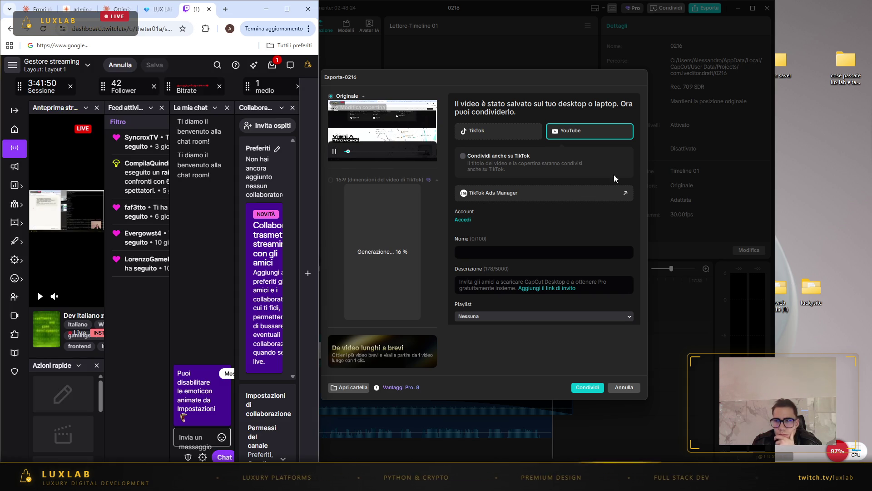
{"action": "left_click", "coordinate": [591, 133]}
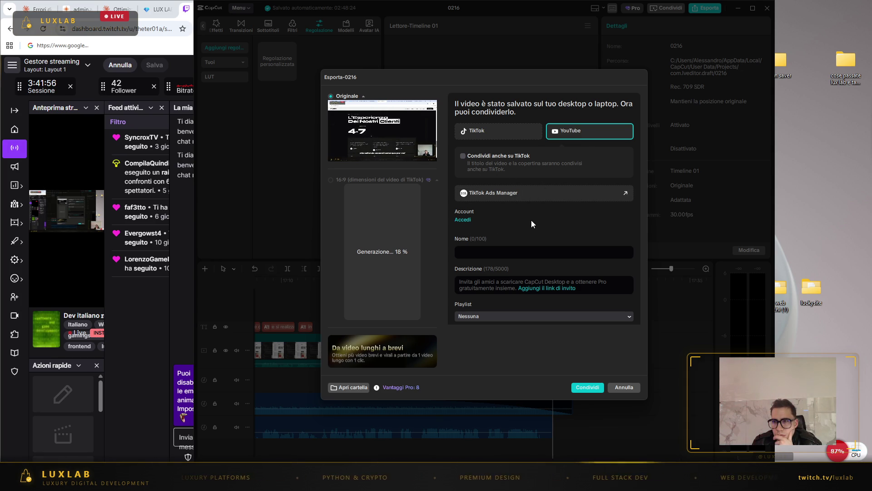
{"action": "left_click", "coordinate": [463, 156]}
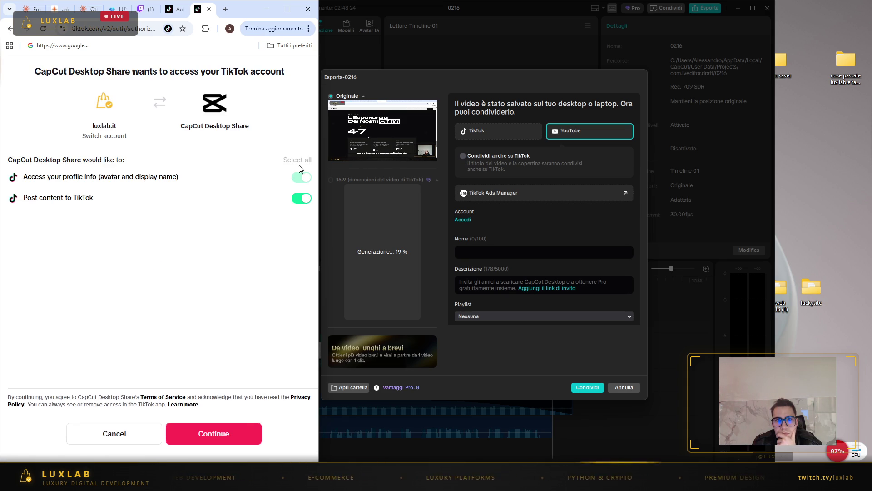
- Authorise CapCut Desktop Share on TikTok and return to CapCut's share options
{"action": "left_click", "coordinate": [218, 434]}
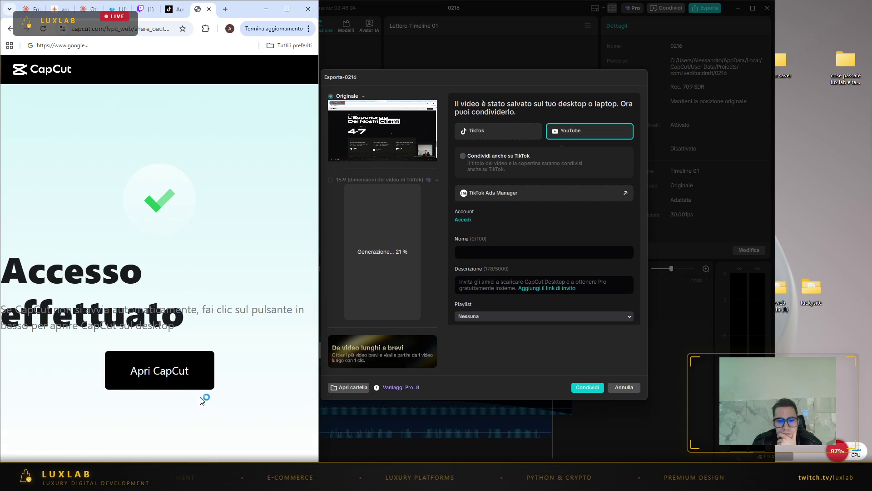
{"action": "left_click", "coordinate": [189, 371]}
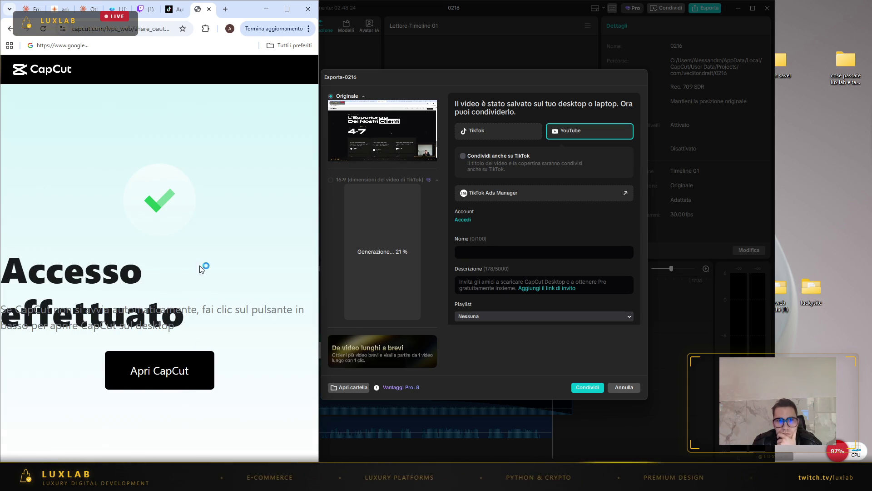
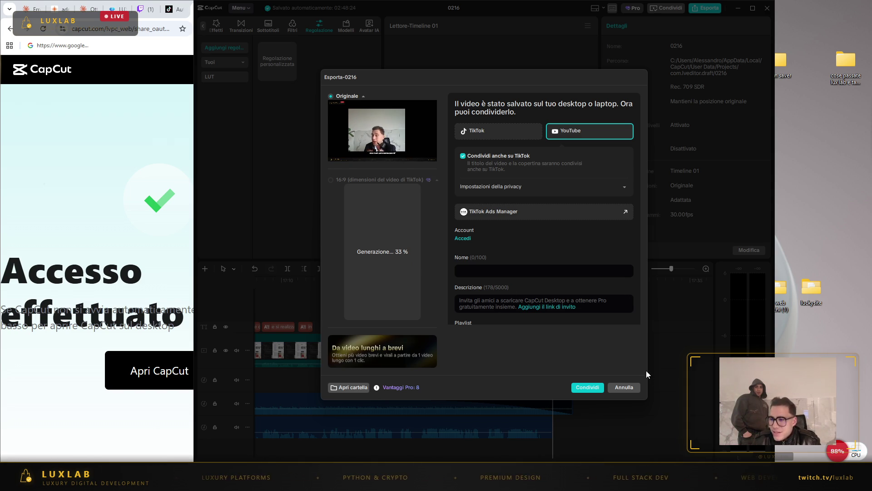
- Close the export dialog, zoom the timeline out, and select the second Coconut Groove clip
{"action": "left_click", "coordinate": [630, 387]}
{"action": "left_click", "coordinate": [486, 432]}
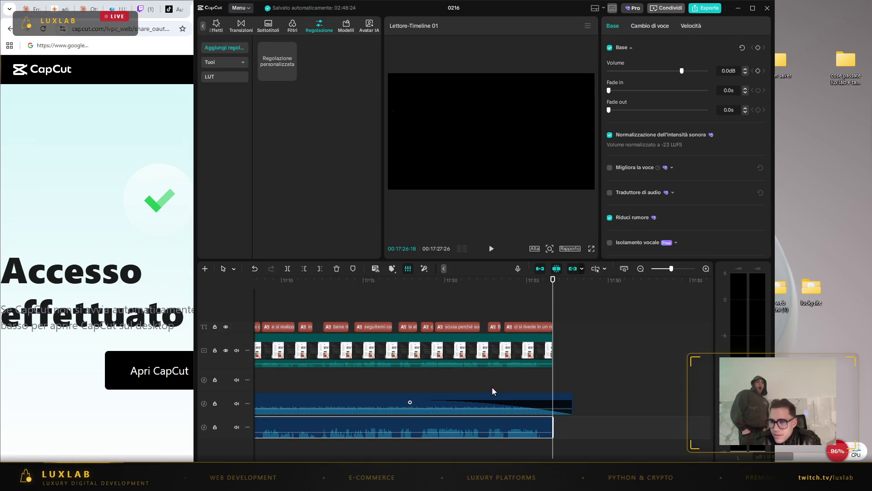
{"action": "scroll", "coordinate": [429, 397], "scroll_direction": "down", "scroll_amount": 3}
{"action": "scroll", "coordinate": [432, 396], "scroll_direction": "down", "scroll_amount": 5}
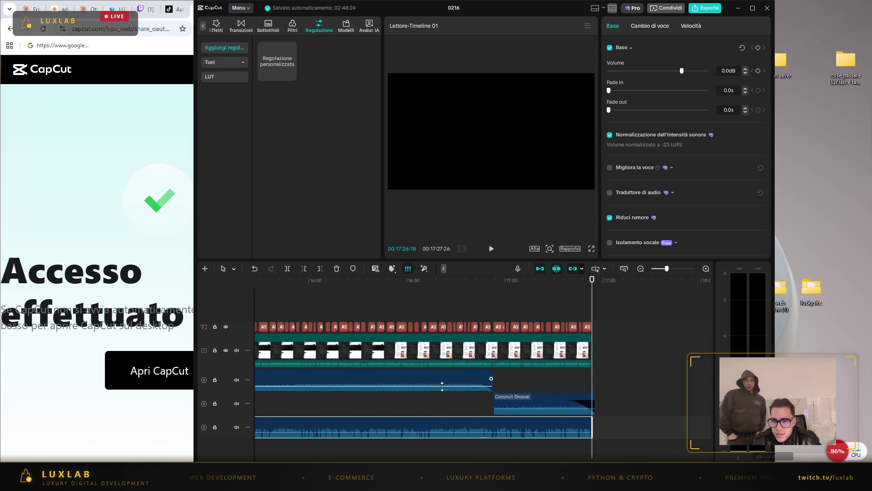
{"action": "scroll", "coordinate": [418, 405], "scroll_direction": "down", "scroll_amount": 5}
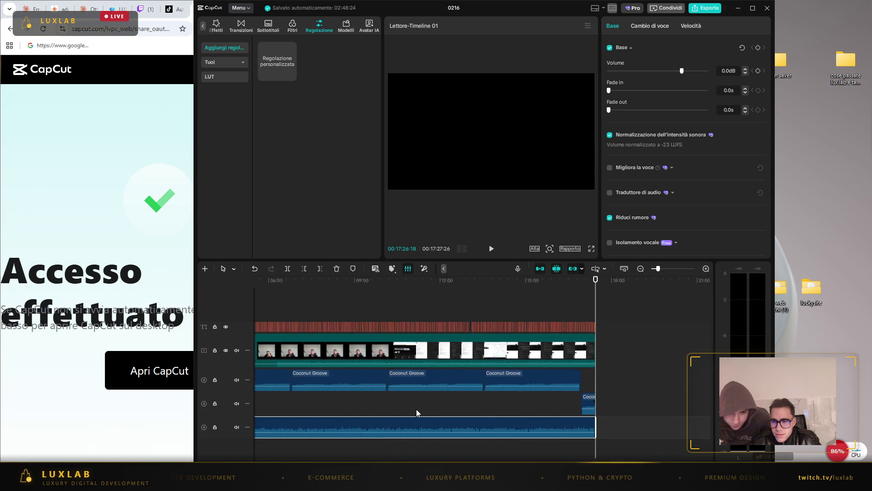
{"action": "scroll", "coordinate": [419, 410], "scroll_direction": "up", "scroll_amount": 3}
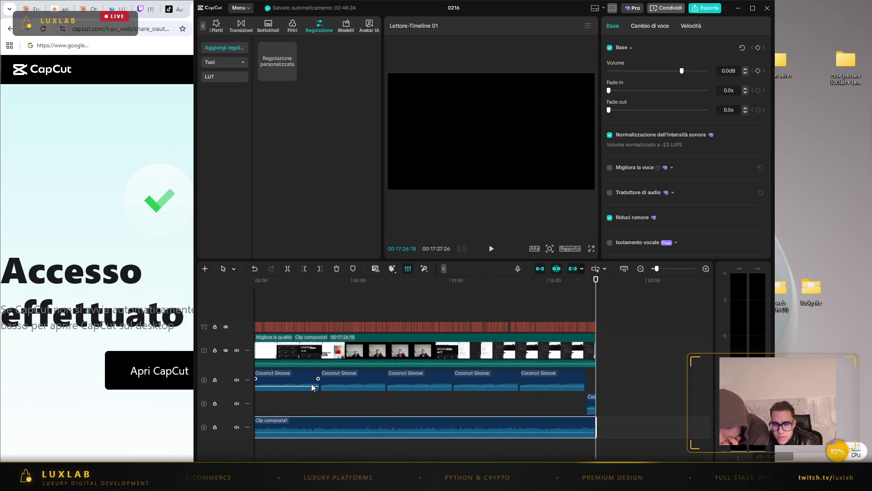
{"action": "left_click", "coordinate": [366, 376]}
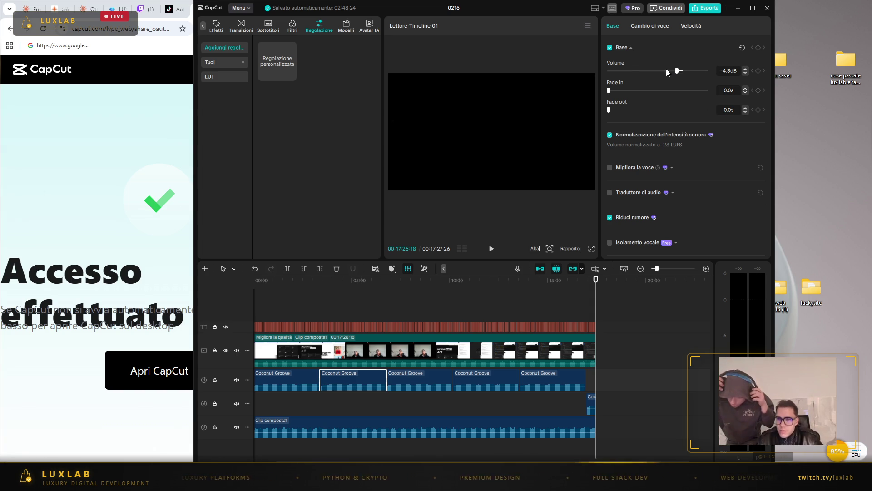
- Confirm the first Coconut Groove clip is at -4.3dB, play from about 5:09, then rewind
{"action": "left_click", "coordinate": [354, 313]}
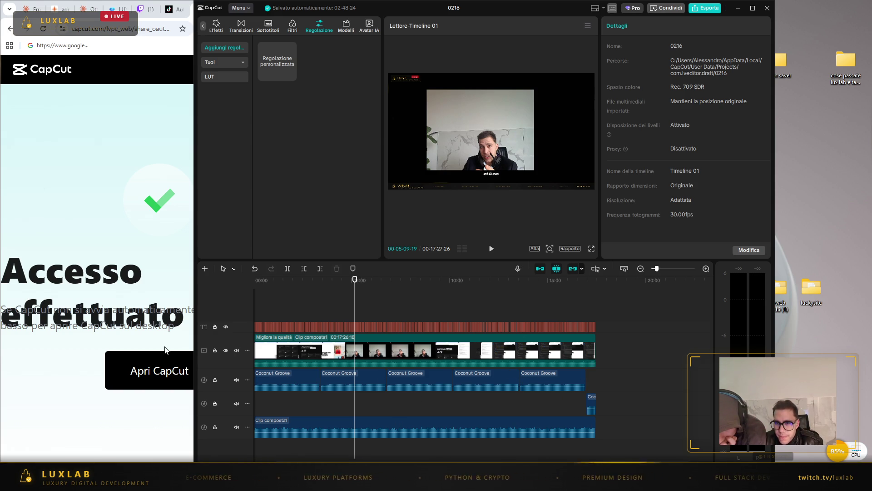
{"action": "left_click", "coordinate": [307, 383]}
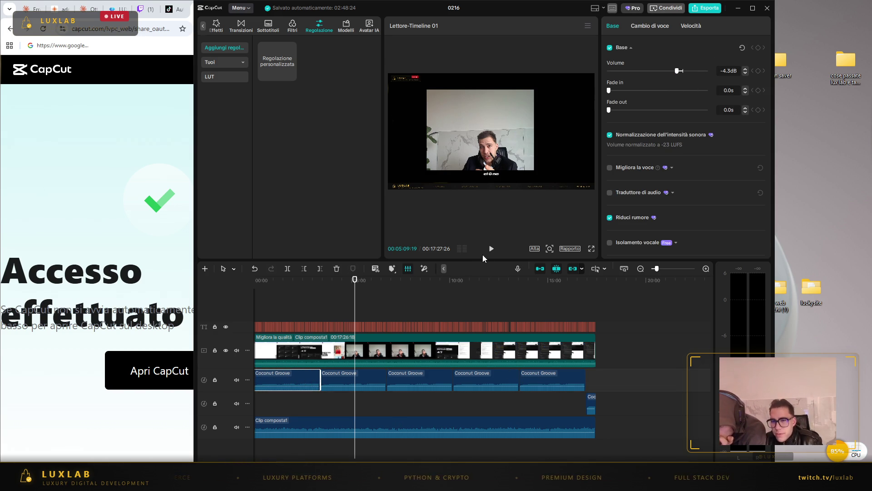
{"action": "left_click", "coordinate": [495, 249]}
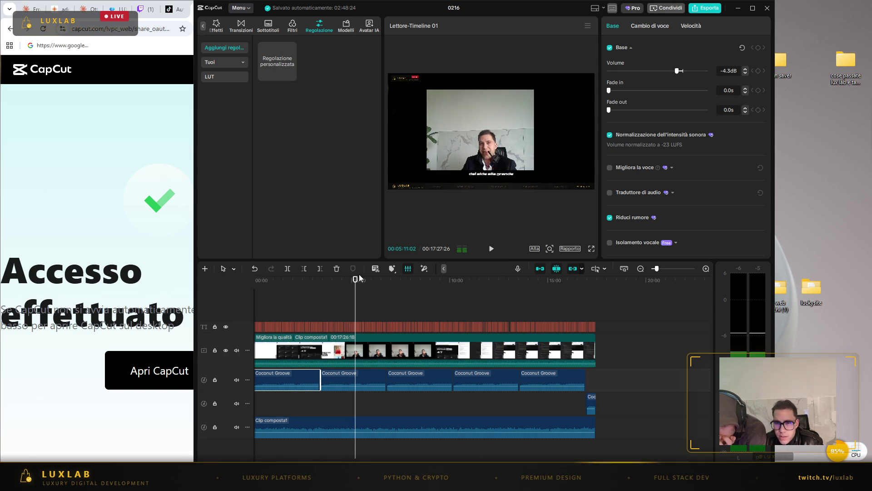
{"action": "left_click_drag", "start_coordinate": [355, 285], "coordinate": [248, 291]}
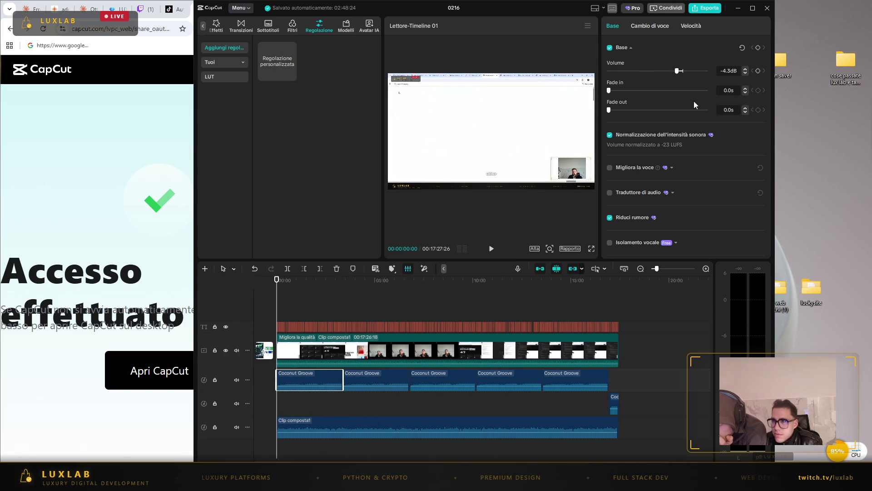
- Play the project from 00:00 and drag the first music clip's volume down to about -11.3dB
{"action": "left_click", "coordinate": [490, 249]}
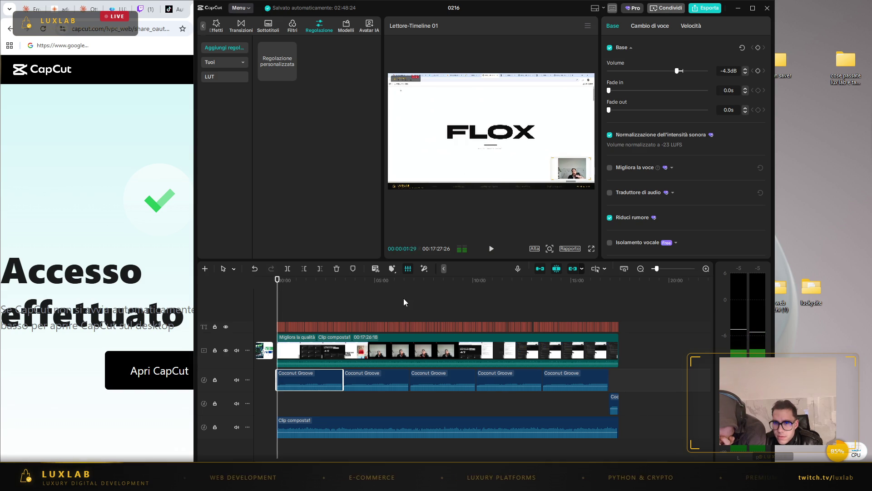
{"action": "left_click", "coordinate": [491, 249]}
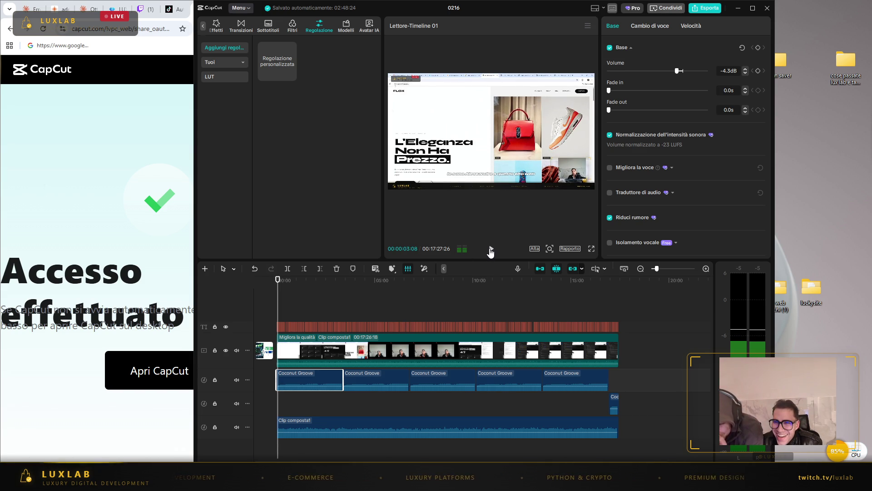
{"action": "left_click", "coordinate": [491, 250]}
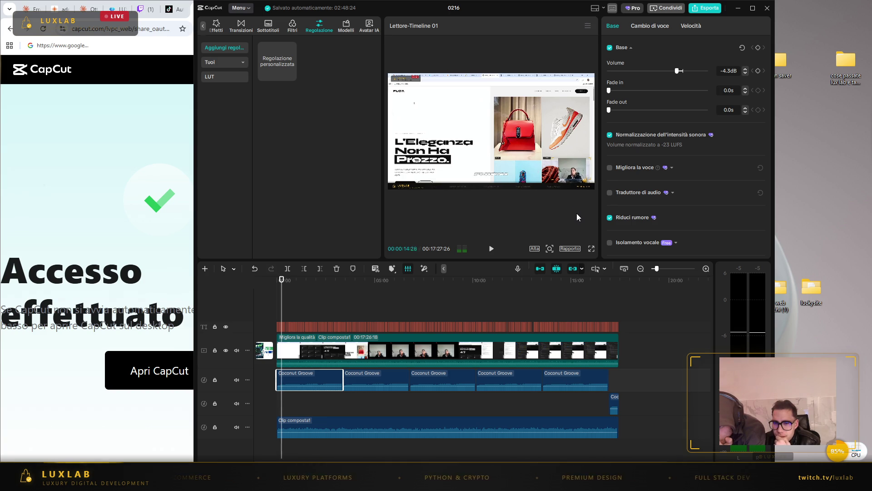
{"action": "left_click", "coordinate": [679, 72]}
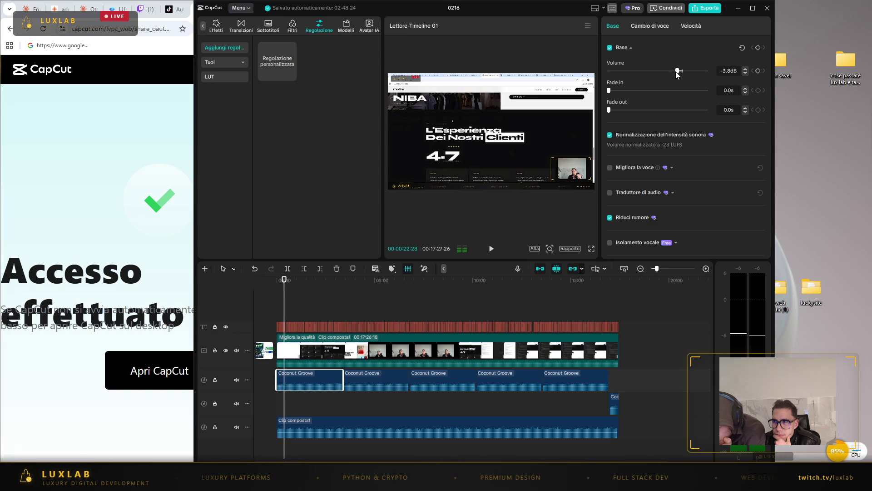
{"action": "left_click_drag", "start_coordinate": [674, 72], "coordinate": [665, 73]}
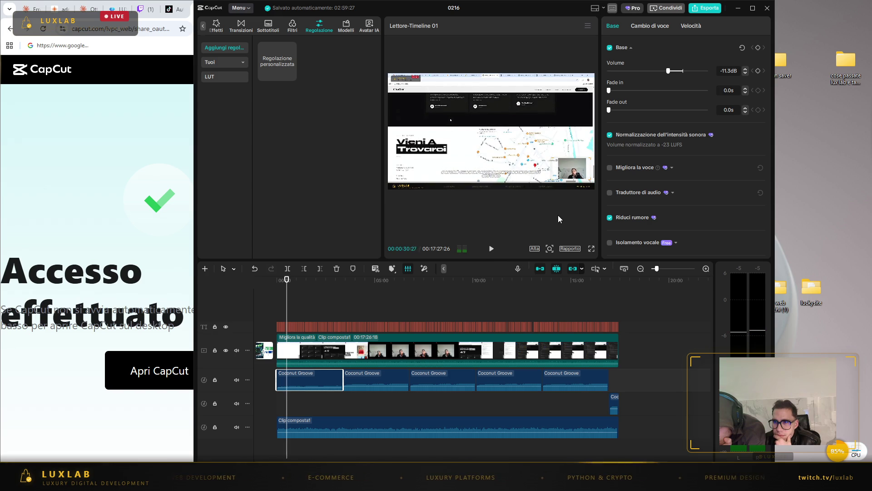
- Lower the first Coconut Groove clip's volume to -15.0dB and pause playback
{"action": "left_click_drag", "start_coordinate": [668, 72], "coordinate": [662, 74]}
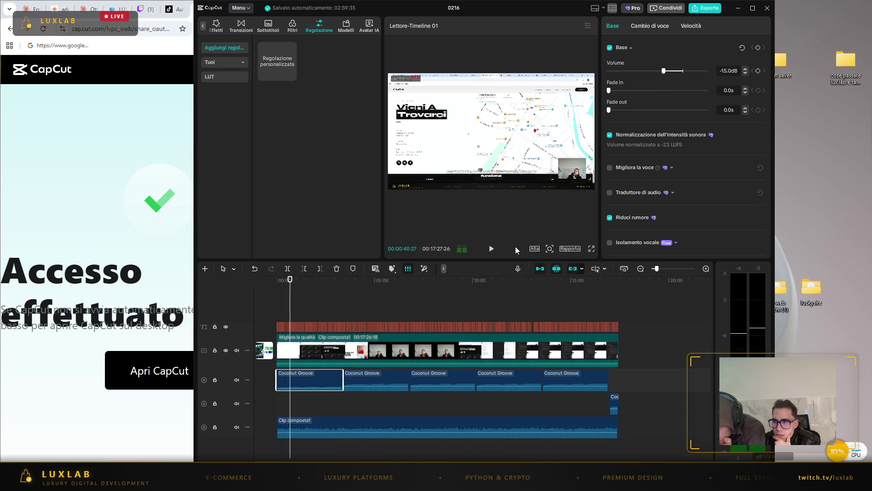
{"action": "left_click", "coordinate": [491, 250]}
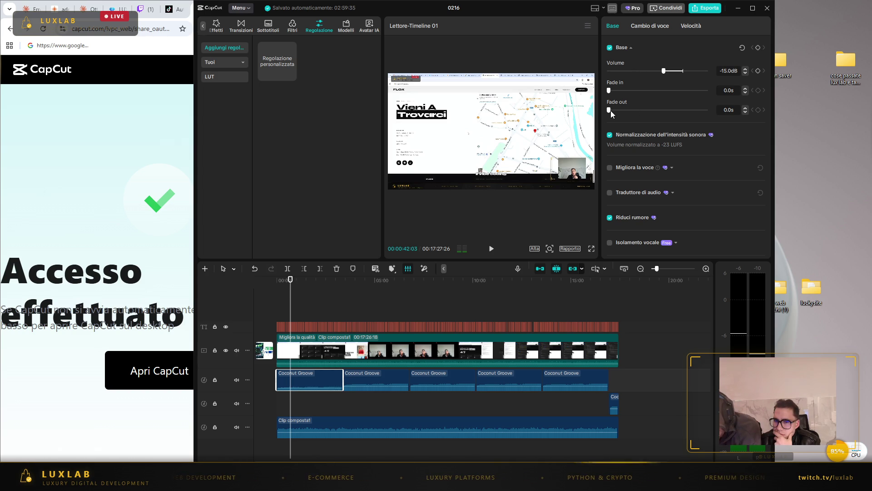
- Rewind the playhead to 00:00:00:00 and replay the project with the music at -15.0dB
{"action": "left_click", "coordinate": [491, 248]}
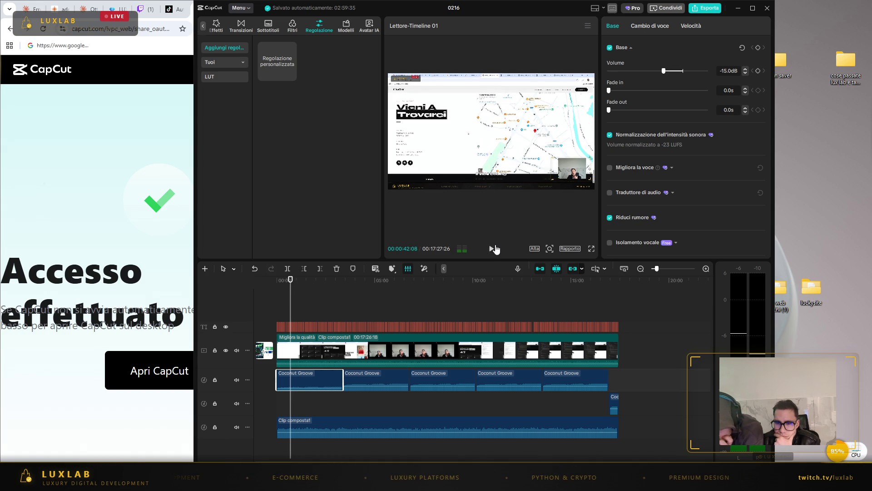
{"action": "left_click", "coordinate": [292, 280]}
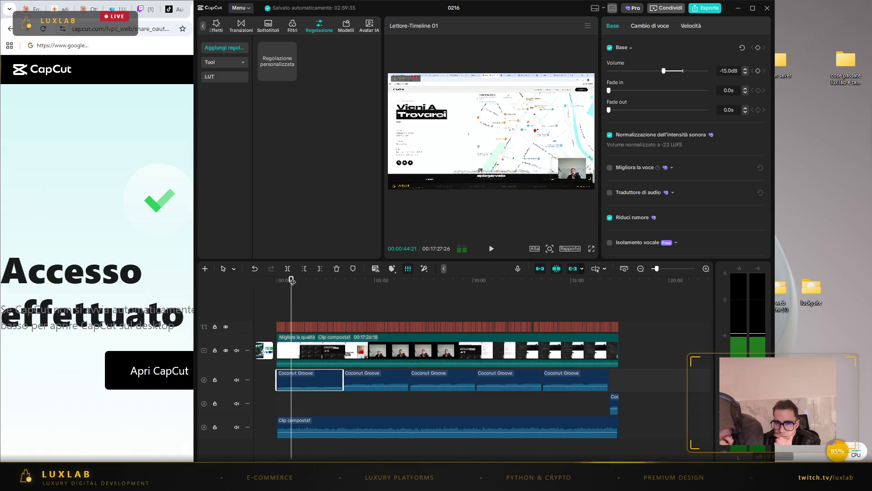
{"action": "left_click_drag", "start_coordinate": [291, 276], "coordinate": [265, 279]}
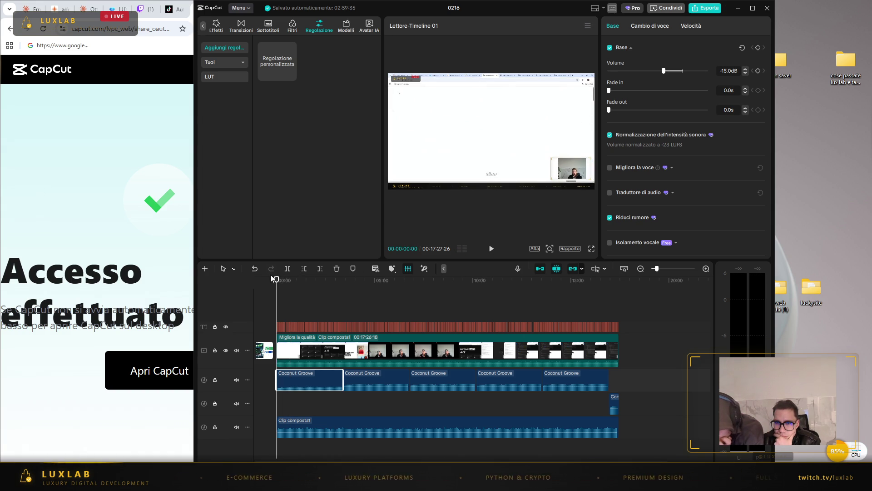
{"action": "left_click", "coordinate": [490, 251]}
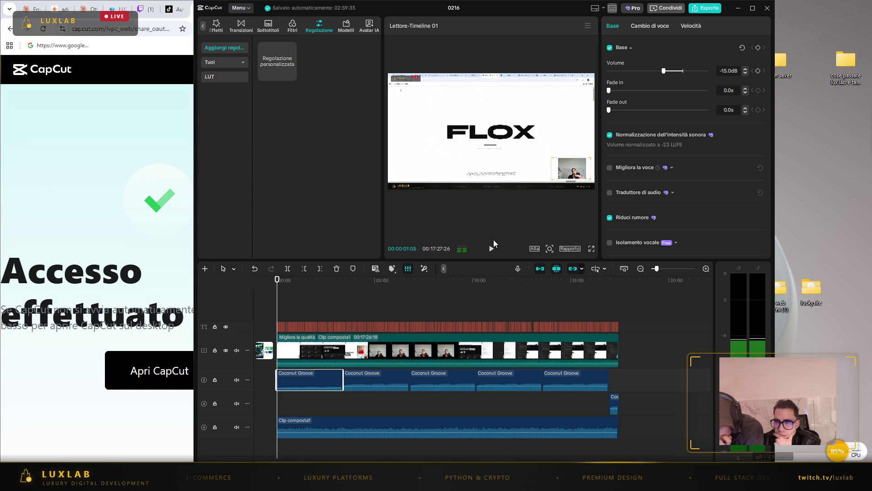